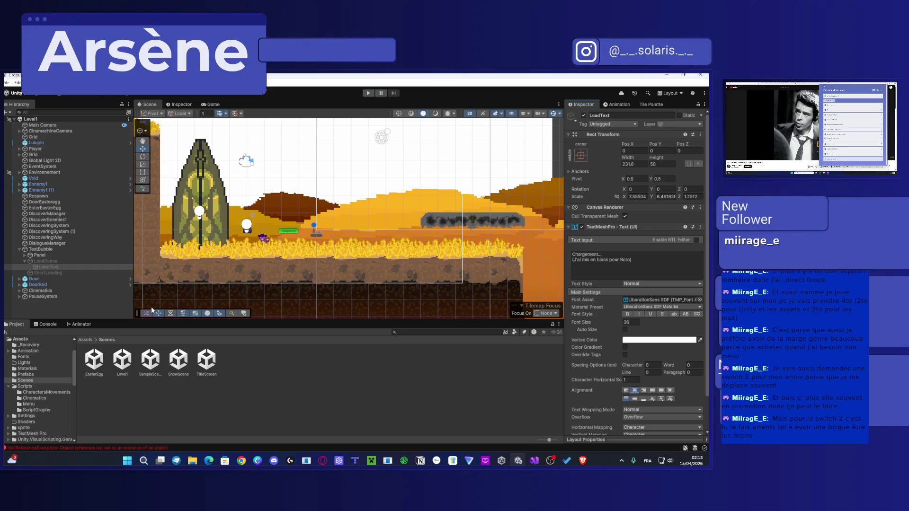
Step: Deselect LoadText, return to the Assets folder and bring up Visual Studio showing PauseSystem.cs
{"action": "left_click", "coordinate": [447, 369]}
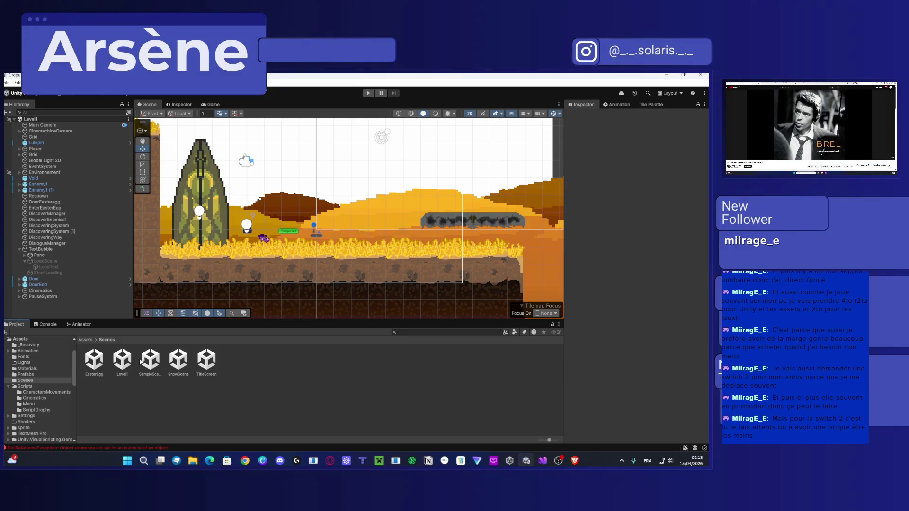
{"action": "left_click", "coordinate": [85, 340]}
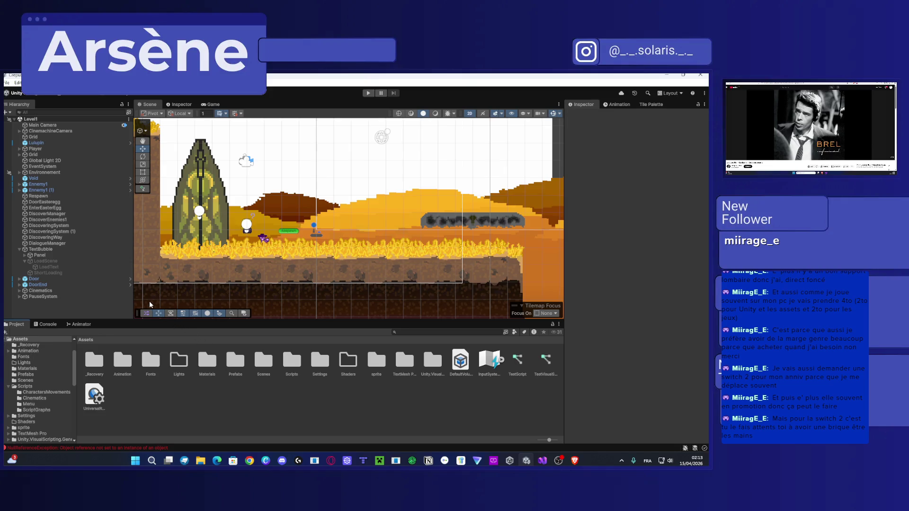
{"action": "left_click", "coordinate": [543, 460]}
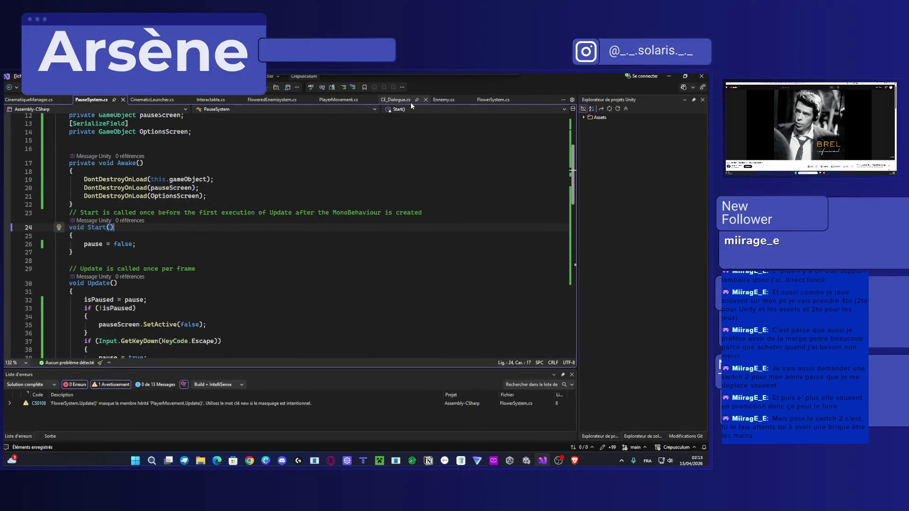
Step: Open CE_Dialogue.cs and inspect IsEnded, adding then undoing a blank line
{"action": "left_click", "coordinate": [395, 100]}
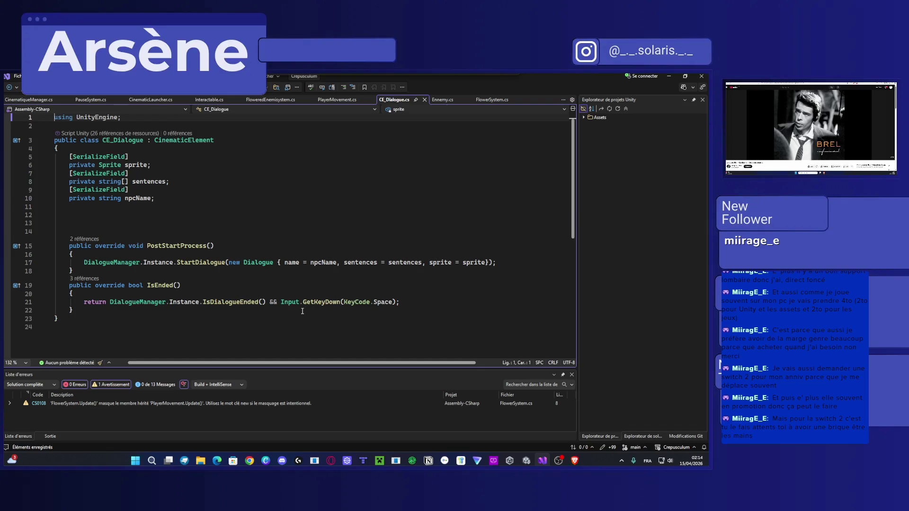
{"action": "left_click", "coordinate": [192, 303]}
{"action": "left_click", "coordinate": [363, 302]}
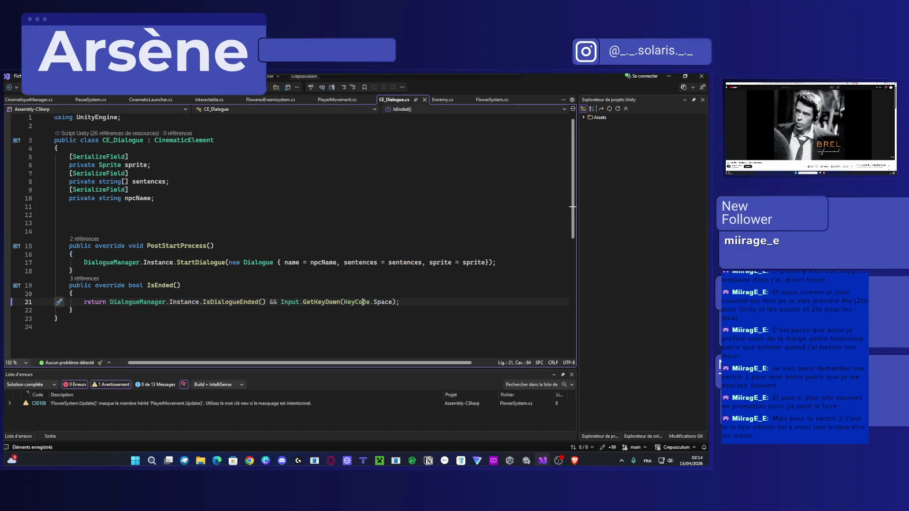
{"action": "key", "text": "End"}
{"action": "key", "text": "Left"}
{"action": "left_click", "coordinate": [113, 296]}
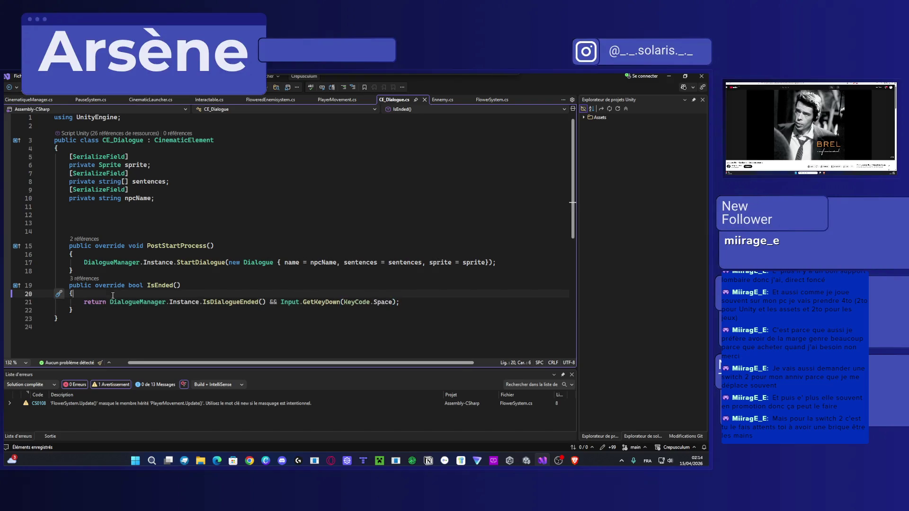
{"action": "key", "text": "Return"}
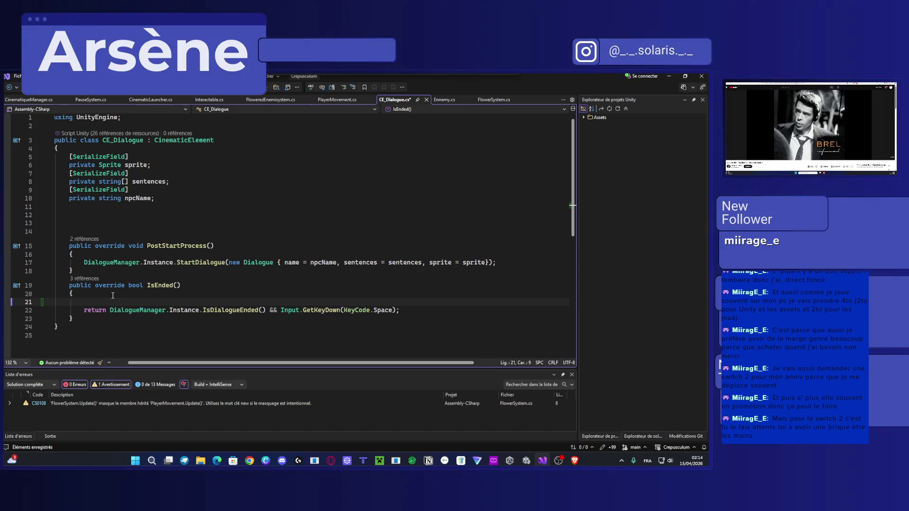
{"action": "key", "text": "ctrl+z"}
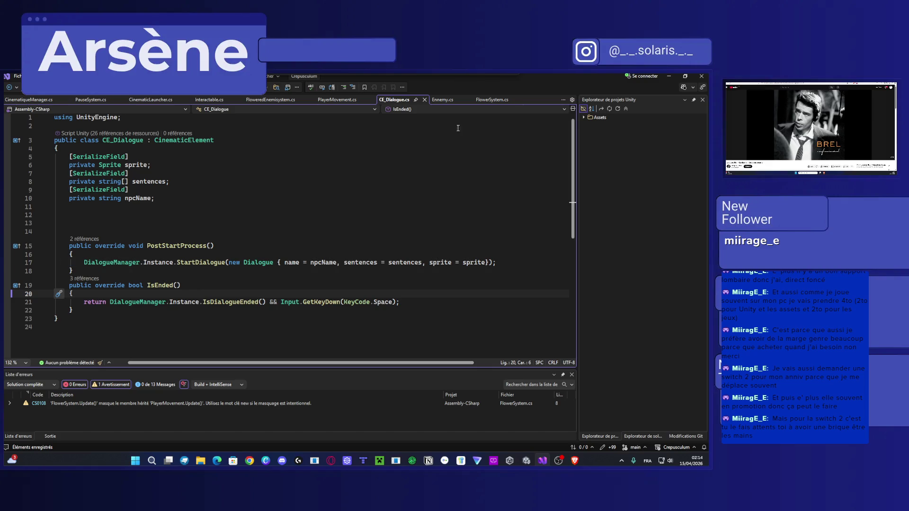
Step: Back in Unity, open Scripts > DialogueManager in Visual Studio
{"action": "left_click", "coordinate": [669, 76]}
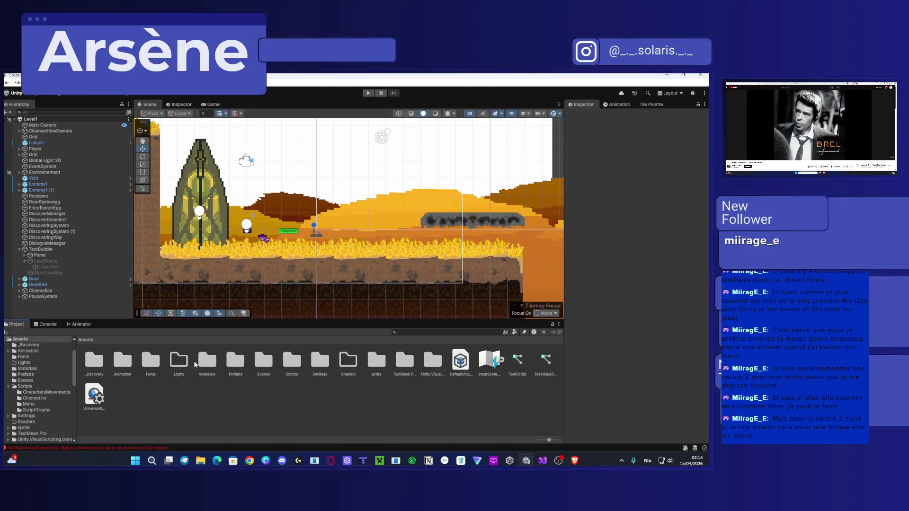
{"action": "double_click", "coordinate": [301, 365]}
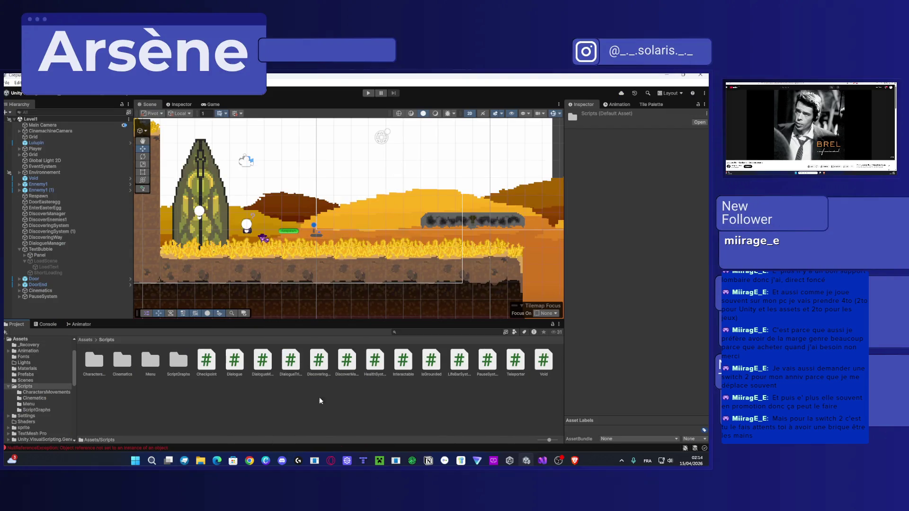
{"action": "double_click", "coordinate": [262, 362]}
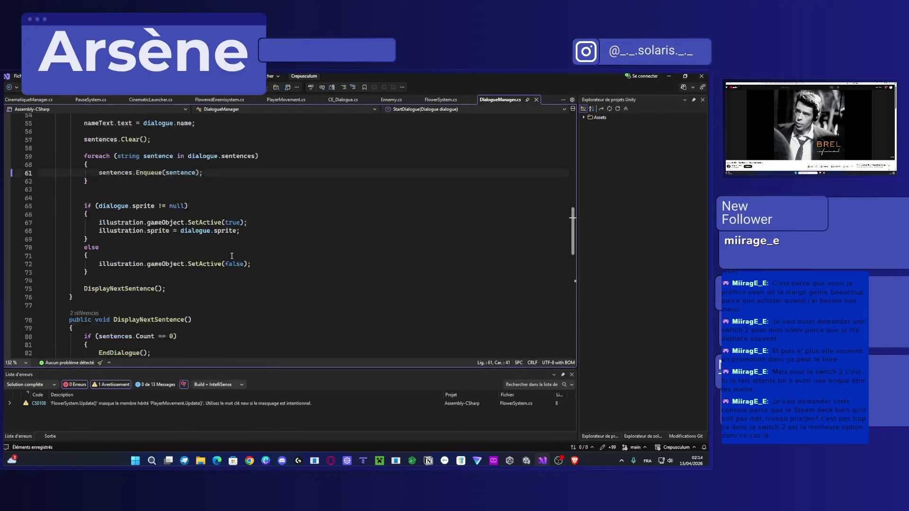
{"action": "left_click", "coordinate": [117, 280]}
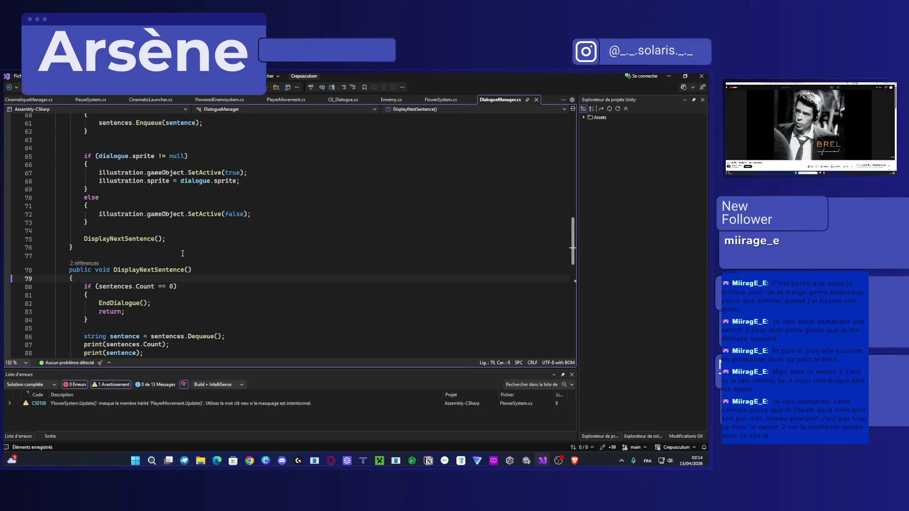
{"action": "scroll", "coordinate": [184, 259], "scroll_direction": "up", "scroll_amount": 3}
{"action": "scroll", "coordinate": [171, 240], "scroll_direction": "up", "scroll_amount": 7}
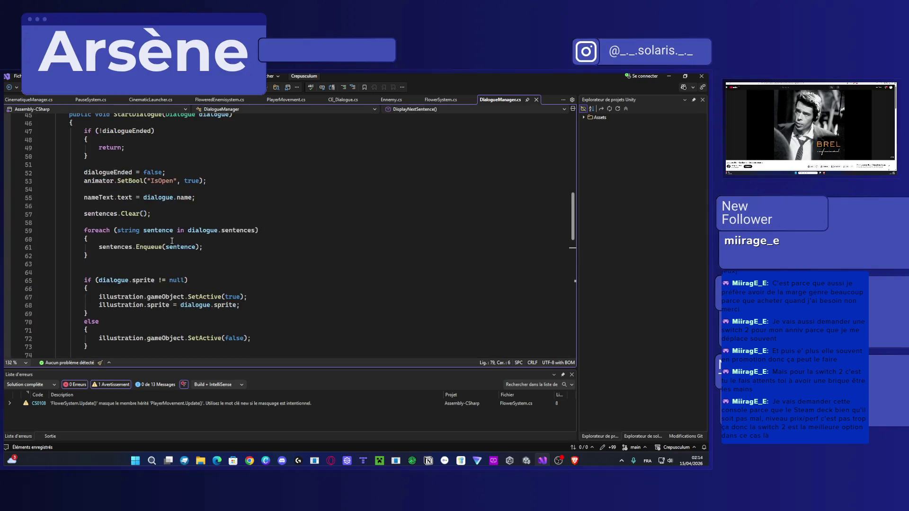
{"action": "scroll", "coordinate": [171, 241], "scroll_direction": "up", "scroll_amount": 4}
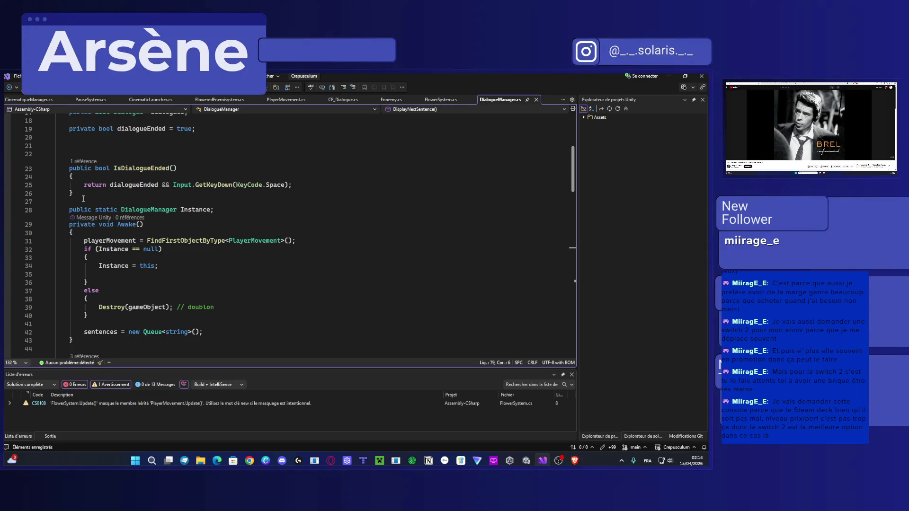
{"action": "scroll", "coordinate": [217, 242], "scroll_direction": "down", "scroll_amount": 12}
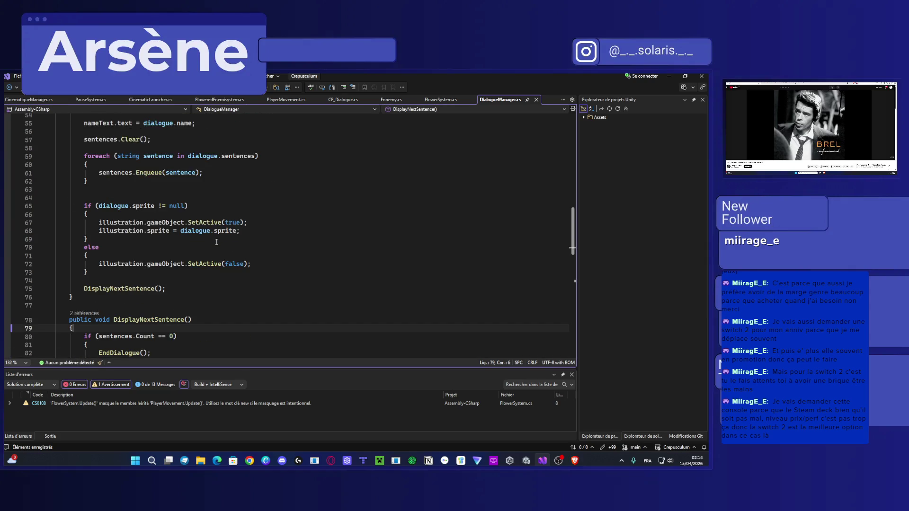
{"action": "double_click", "coordinate": [109, 288]}
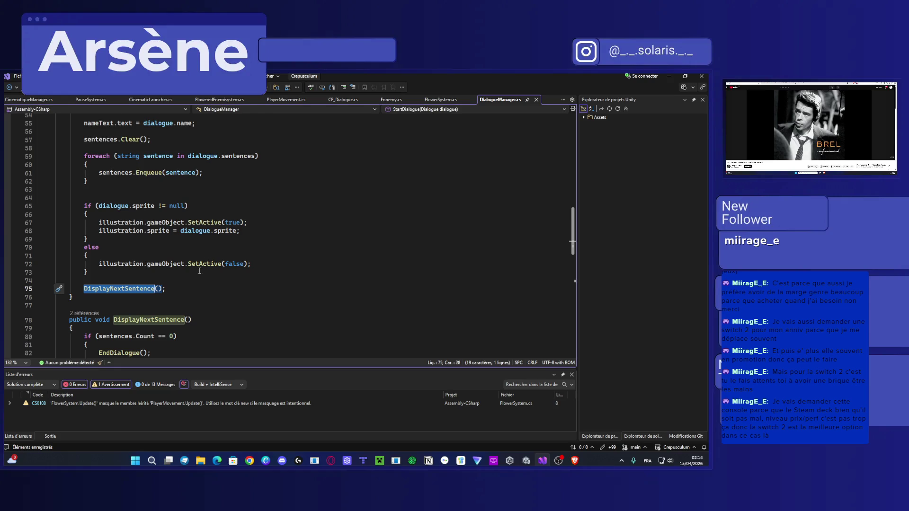
{"action": "scroll", "coordinate": [292, 275], "scroll_direction": "up", "scroll_amount": 18}
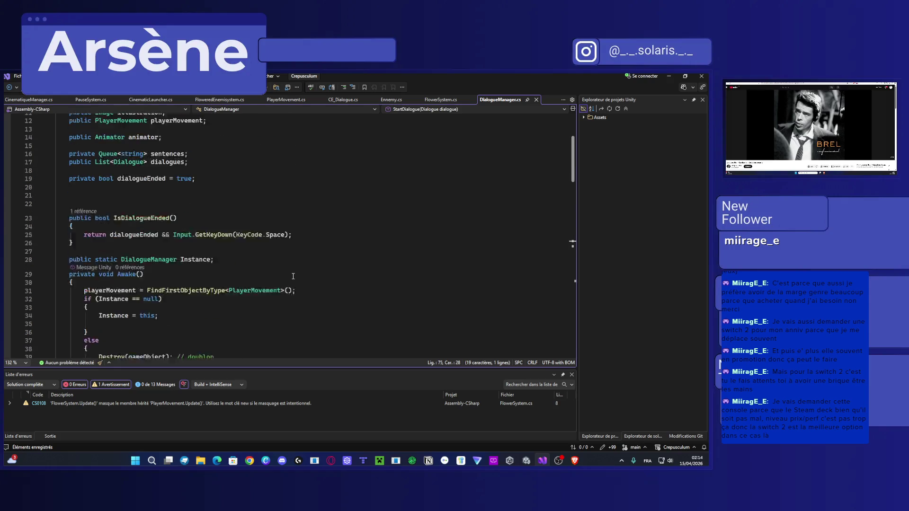
{"action": "scroll", "coordinate": [294, 268], "scroll_direction": "down", "scroll_amount": 15}
{"action": "scroll", "coordinate": [294, 268], "scroll_direction": "down", "scroll_amount": 10}
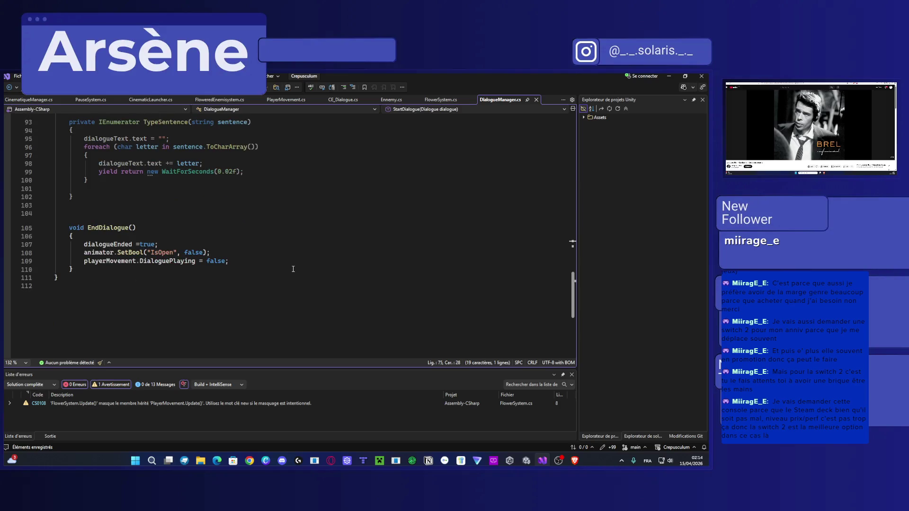
{"action": "scroll", "coordinate": [293, 269], "scroll_direction": "up", "scroll_amount": 6}
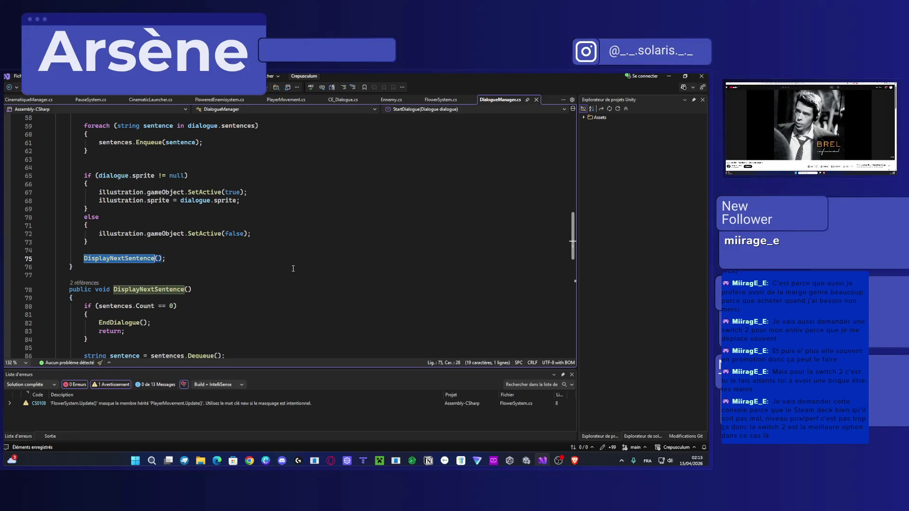
{"action": "left_click", "coordinate": [117, 294]}
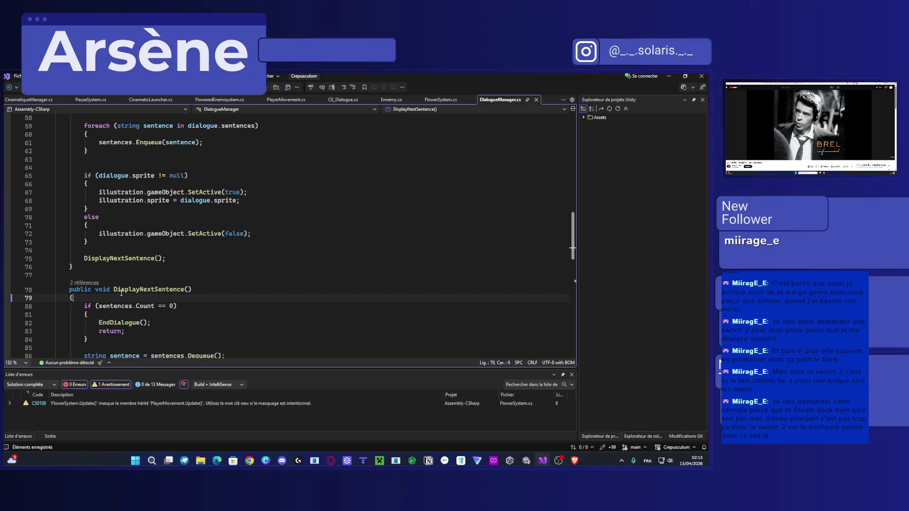
Step: Start DisplayNextSentence with yield return new WaitForSeconds(0.5f) and save the script
{"action": "key", "text": "Return"}
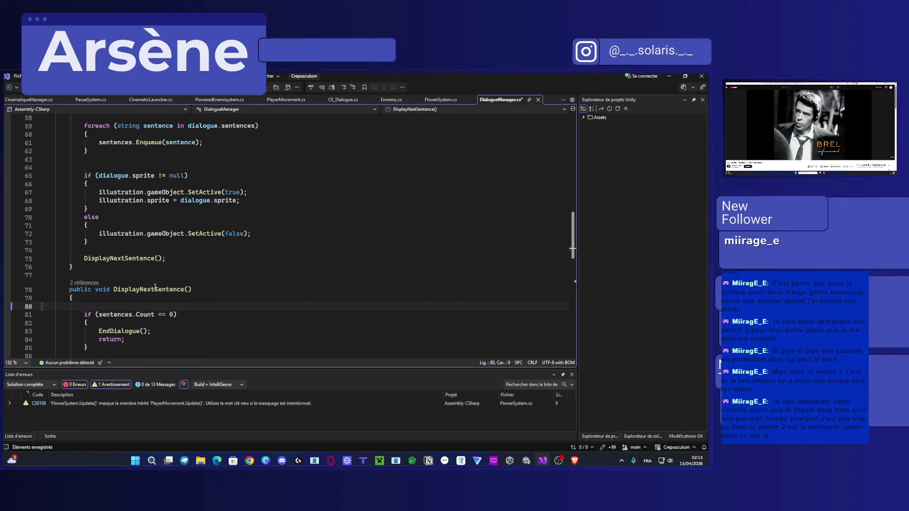
{"action": "type", "text": "yield"}
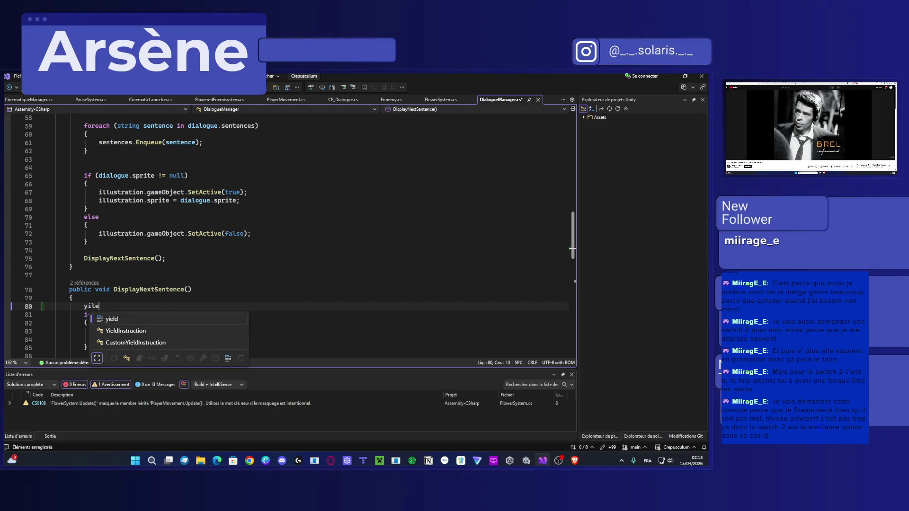
{"action": "key", "text": "BackSpace"}
{"action": "key", "text": "BackSpace"}
{"action": "key", "text": "BackSpace"}
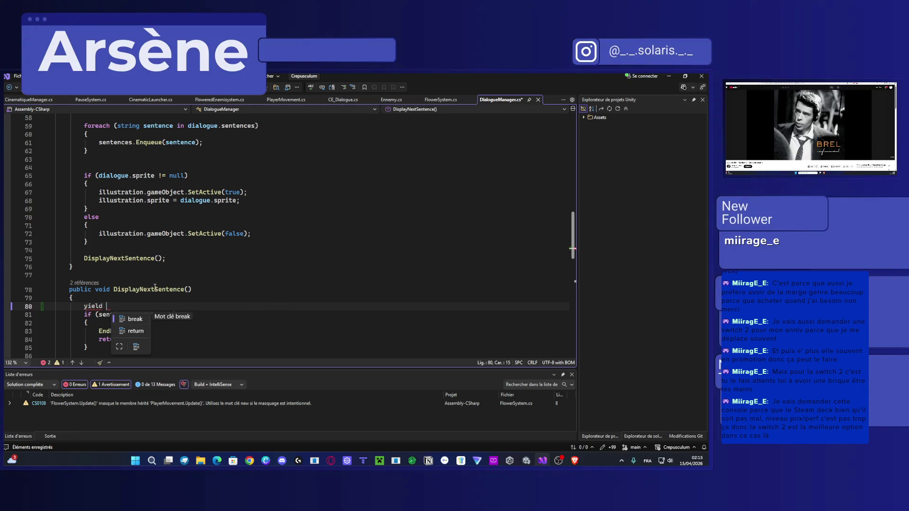
{"action": "type", "text": "y"}
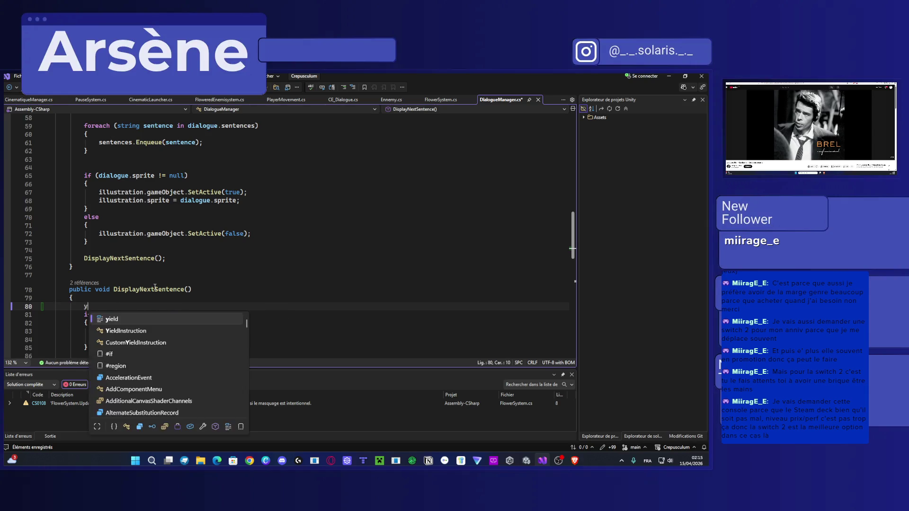
{"action": "type", "text": "ield return n"}
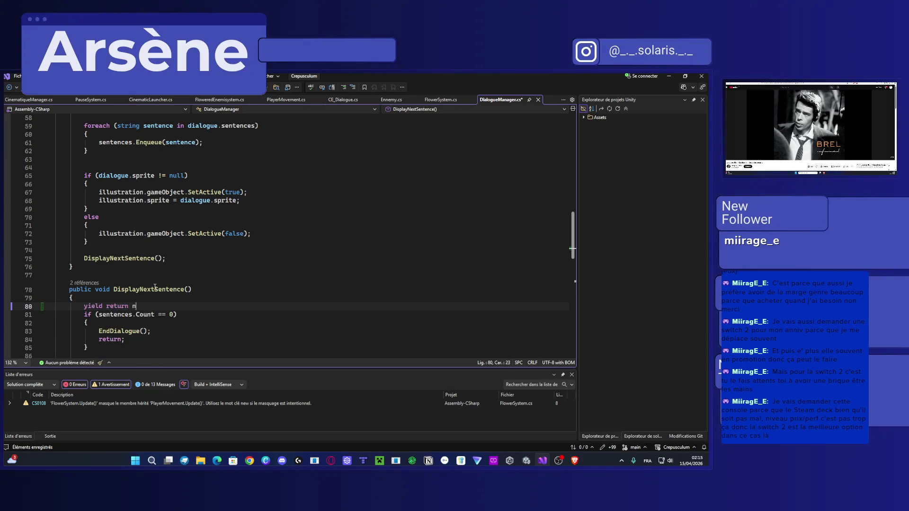
{"action": "type", "text": "ew Wait"}
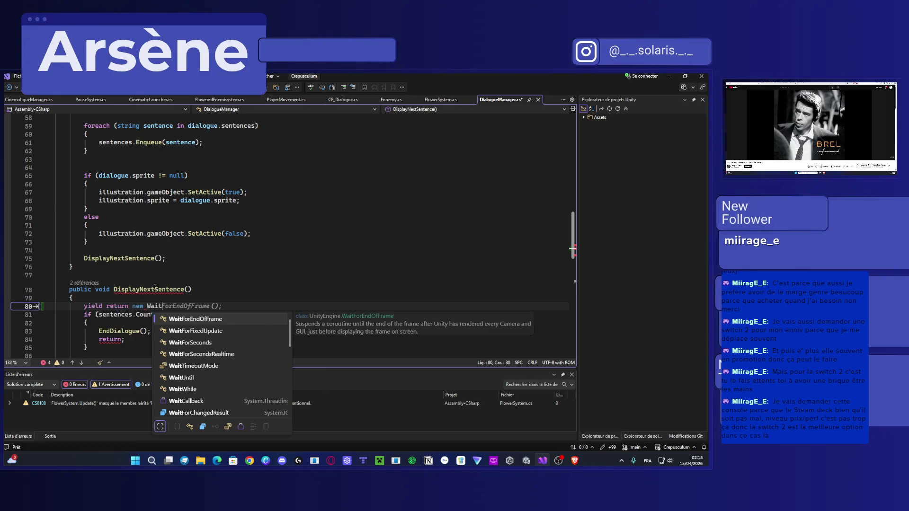
{"action": "type", "text": "ForSeconds"}
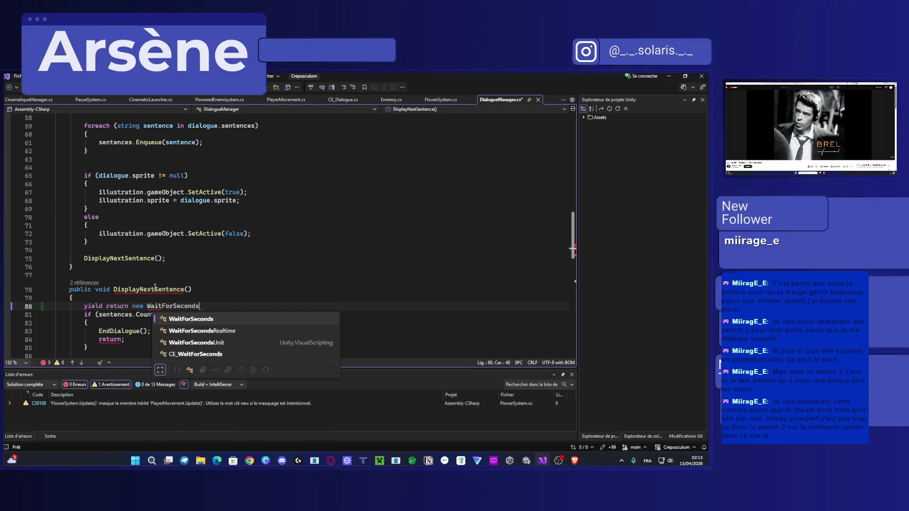
{"action": "type", "text": "(0."}
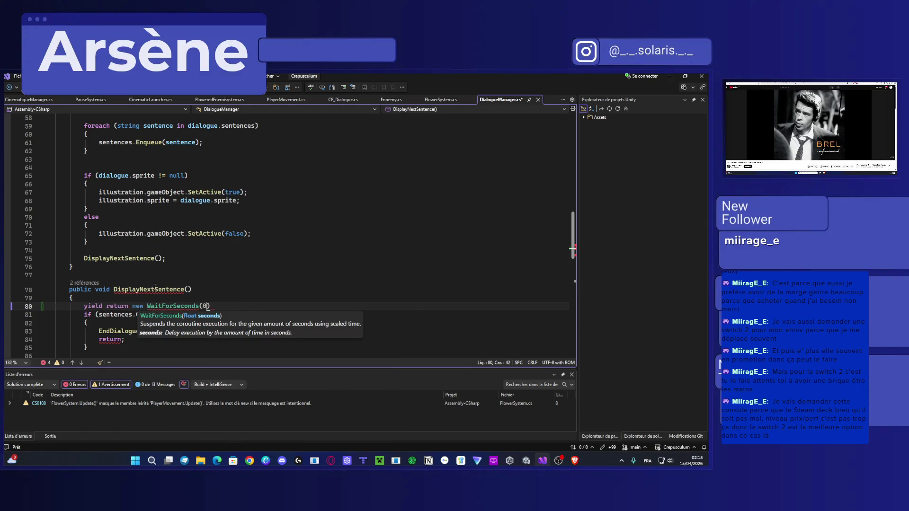
{"action": "type", "text": "5f"}
{"action": "key", "text": "ctrl+s"}
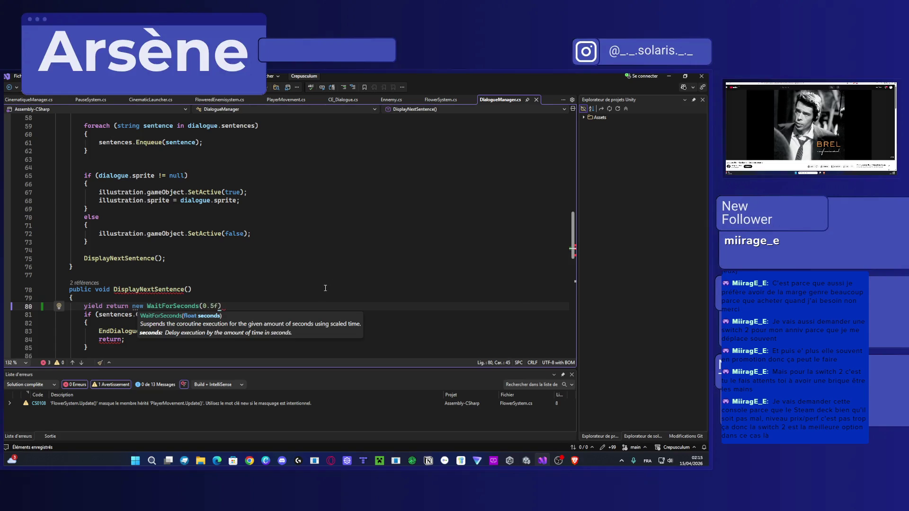
Step: Add the missing semicolon after the WaitForSeconds statement and return to Unity
{"action": "left_click", "coordinate": [325, 289]}
{"action": "scroll", "coordinate": [325, 288], "scroll_direction": "down", "scroll_amount": 2}
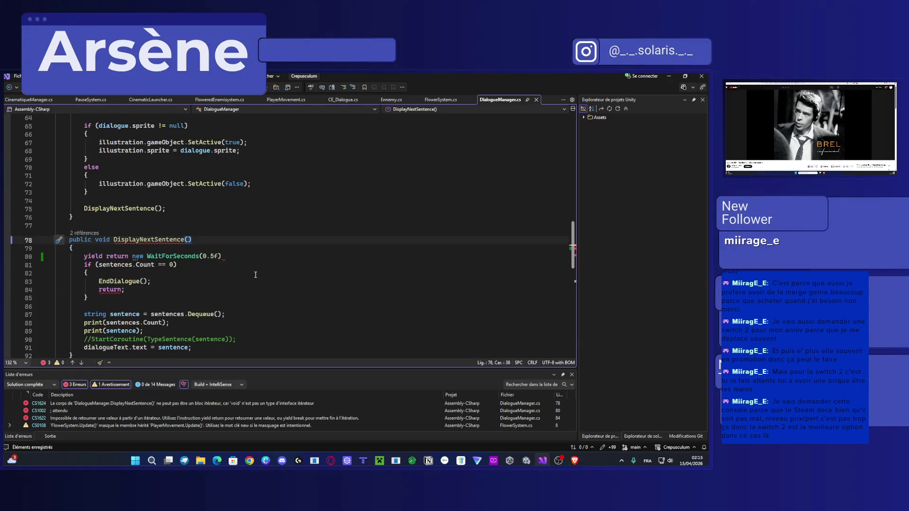
{"action": "scroll", "coordinate": [243, 266], "scroll_direction": "down", "scroll_amount": 1}
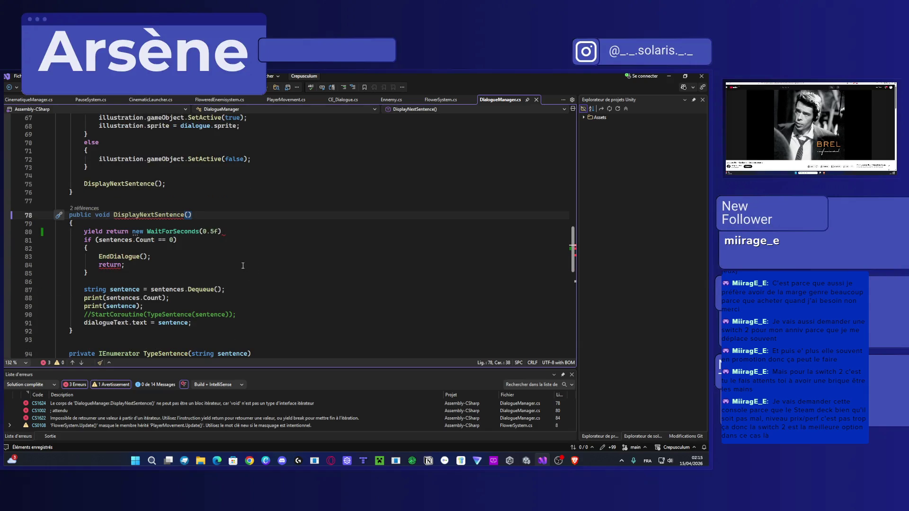
{"action": "left_click", "coordinate": [236, 232]}
{"action": "type", "text": ";"}
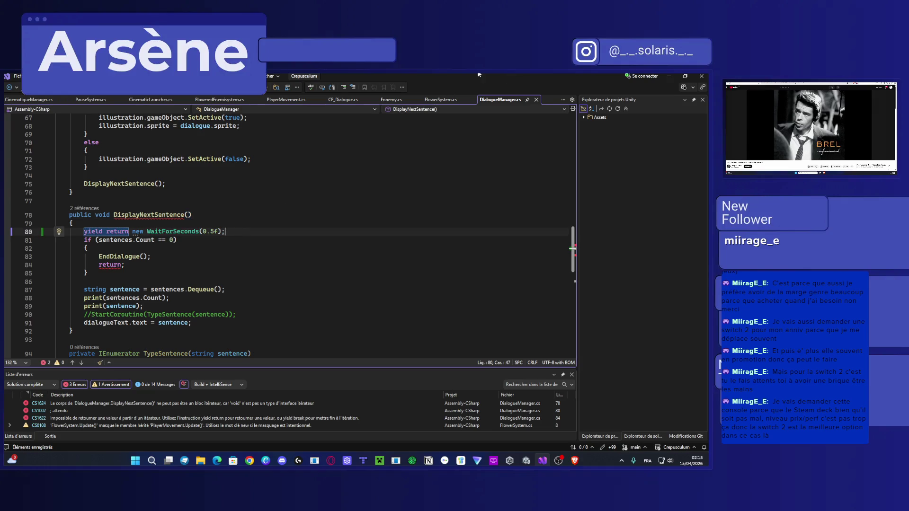
{"action": "key", "text": "alt+Tab"}
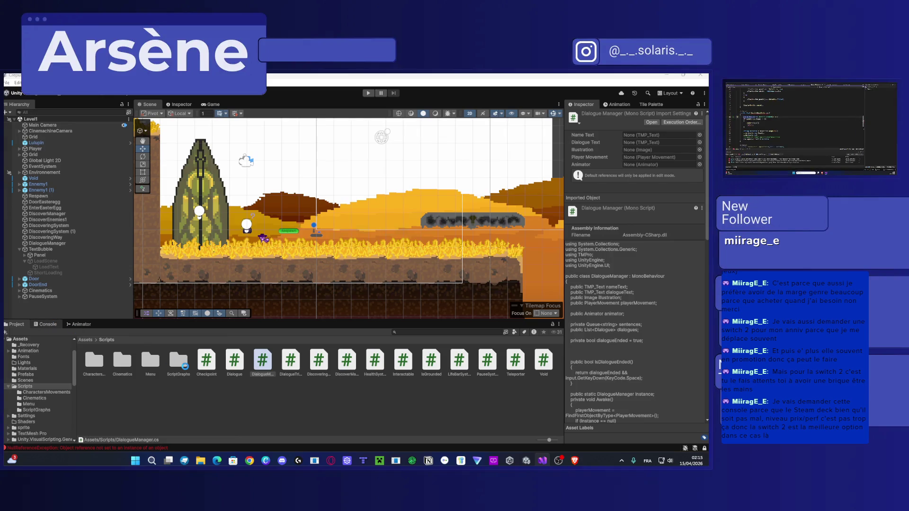
Step: Open the Console and jump to the CS1622 error at DialogueManager.cs line 89 in Visual Studio
{"action": "key", "text": "ctrl+shift+c"}
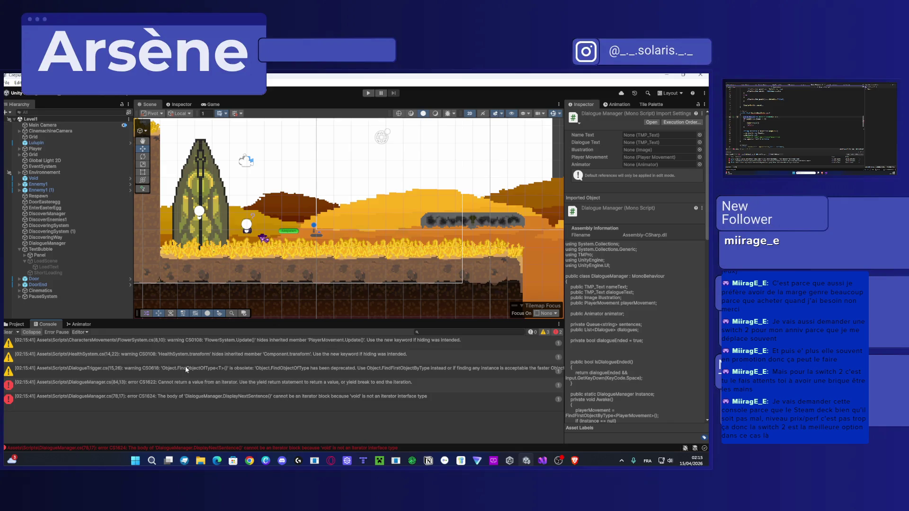
{"action": "left_click", "coordinate": [139, 388]}
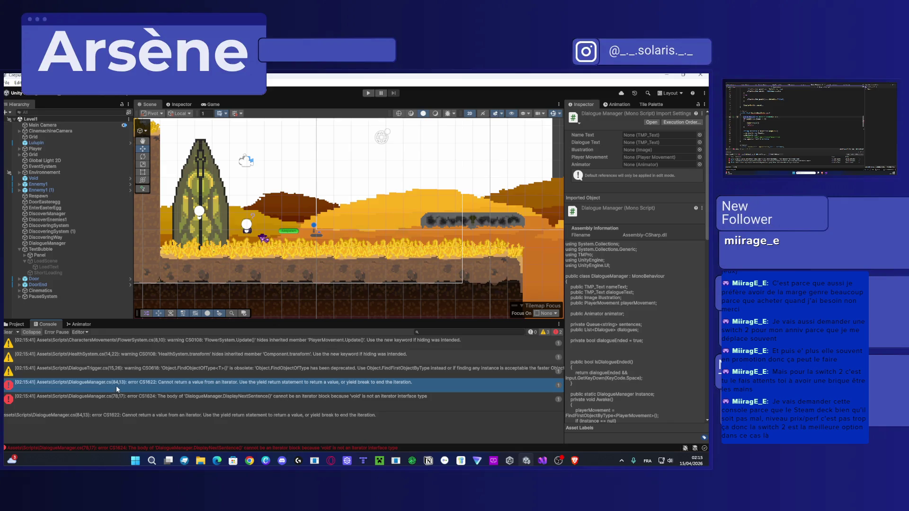
{"action": "double_click", "coordinate": [119, 383]}
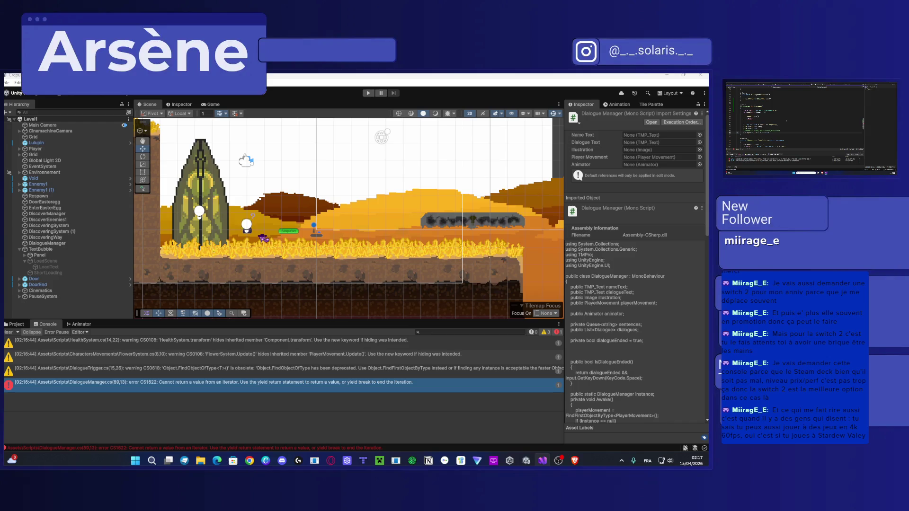
Step: Try Play, fix the remaining compile error in Visual Studio, then inspect a NullReferenceException stack trace
{"action": "left_click", "coordinate": [368, 93]}
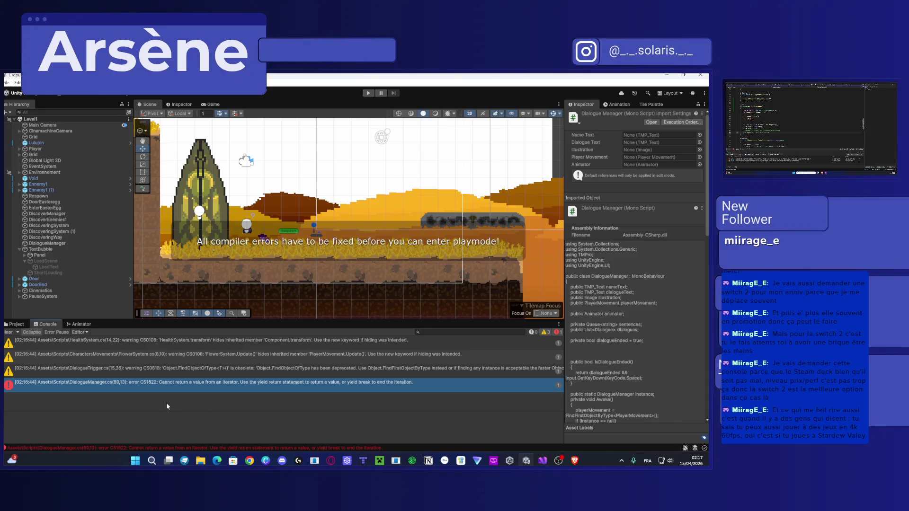
{"action": "double_click", "coordinate": [161, 383]}
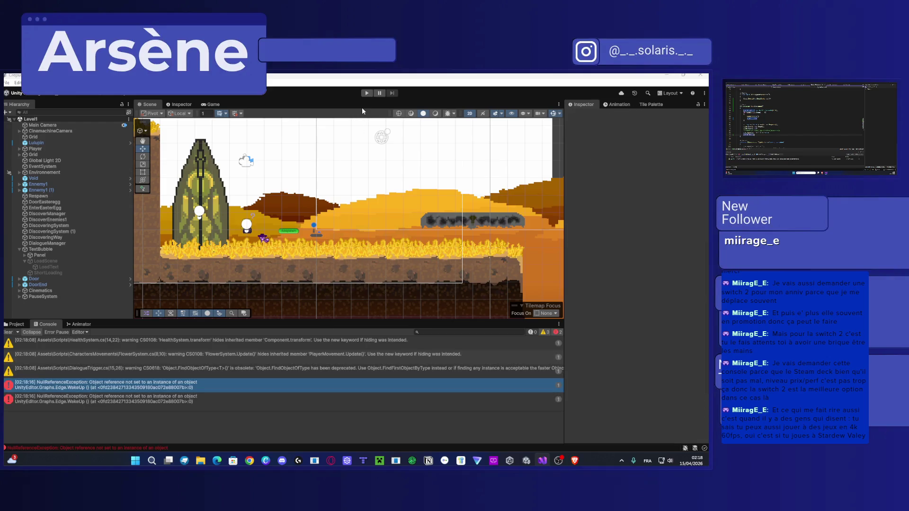
{"action": "left_click", "coordinate": [143, 385]}
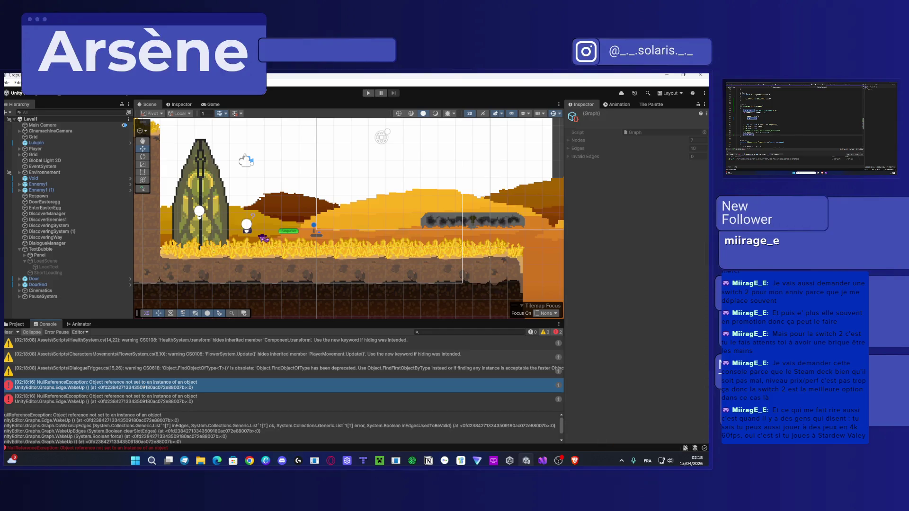
Step: Enter Play mode so the Nouveau chemin dialogue appears
{"action": "left_click", "coordinate": [368, 93]}
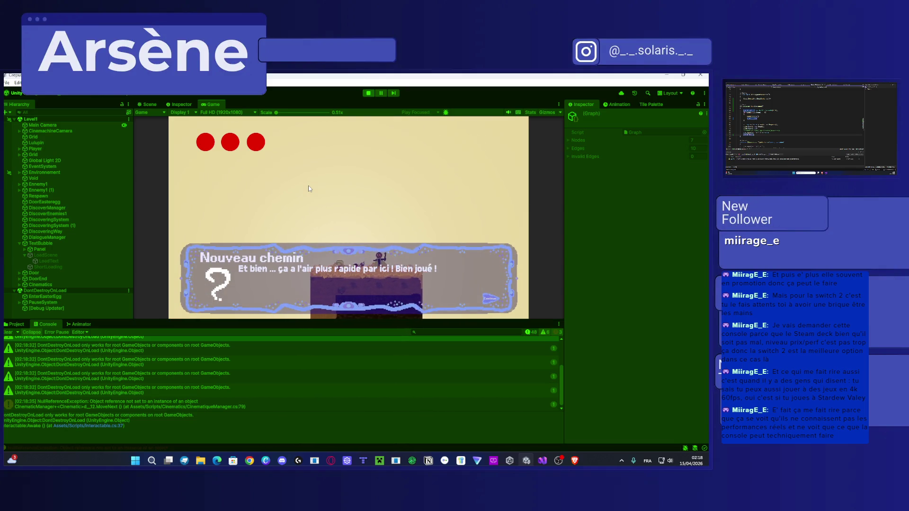
Step: Dismiss Nouveau chemin, talk to Silly with E and advance her lines with Space until closed
{"action": "key", "text": "space"}
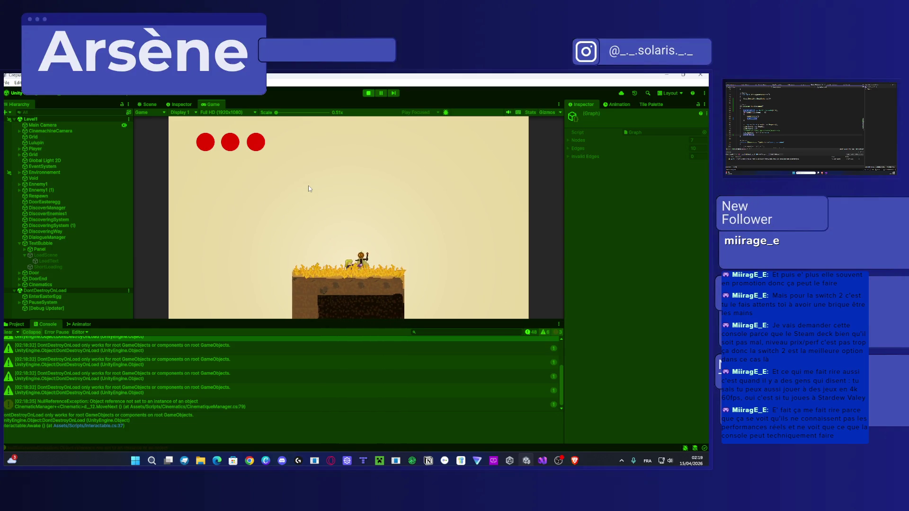
{"action": "key", "text": "e"}
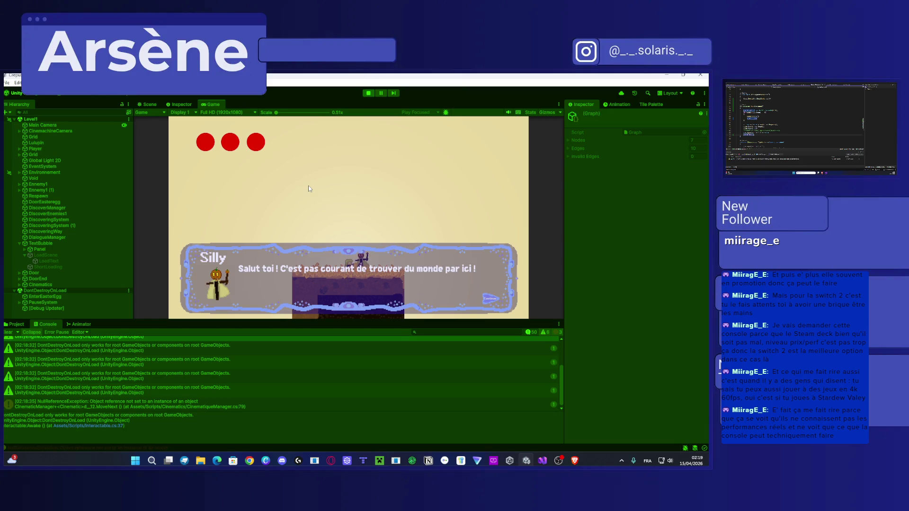
{"action": "key", "text": "space"}
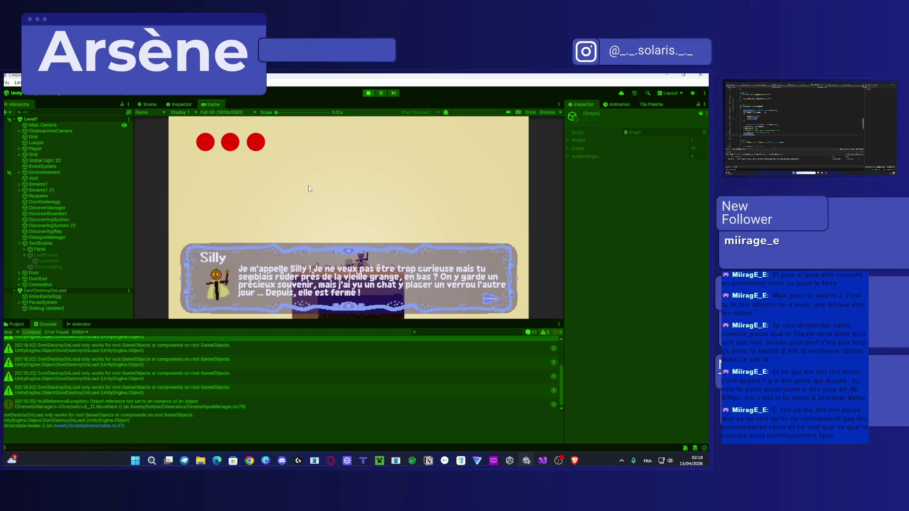
{"action": "key", "text": "space"}
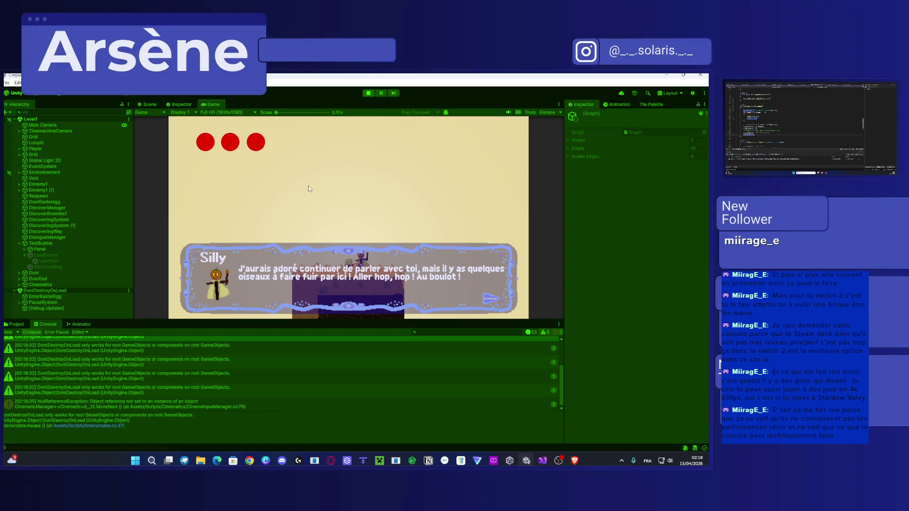
{"action": "key", "text": "space"}
{"action": "key", "text": "e"}
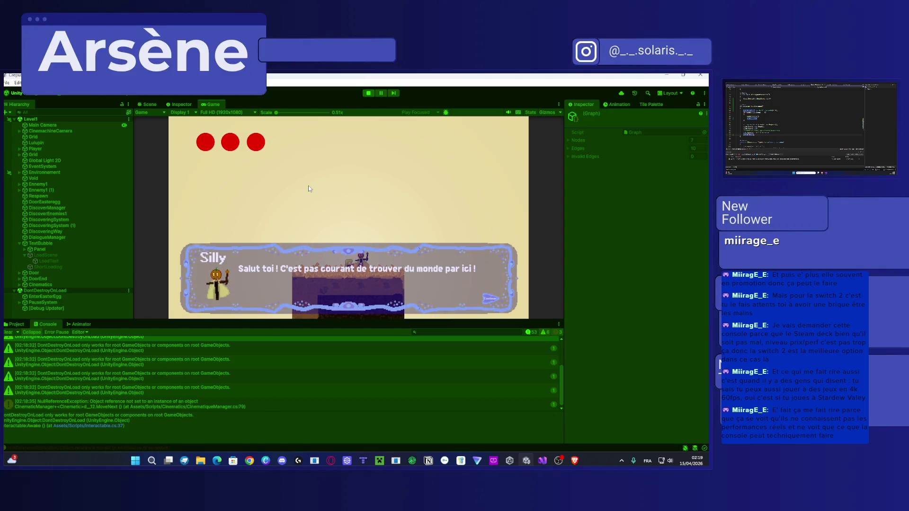
{"action": "key", "text": "space"}
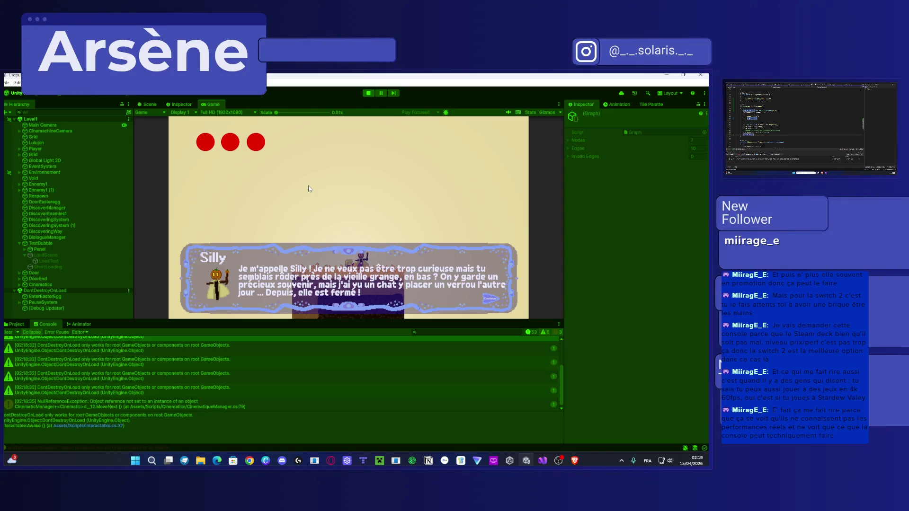
{"action": "key", "text": "space"}
{"action": "key", "text": "space"}
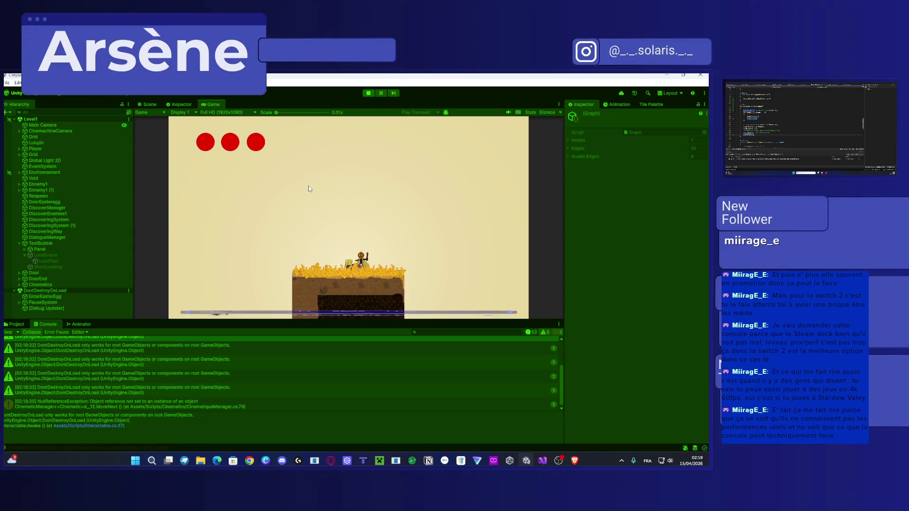
{"action": "key", "text": "e"}
{"action": "key", "text": "space"}
{"action": "key", "text": "space"}
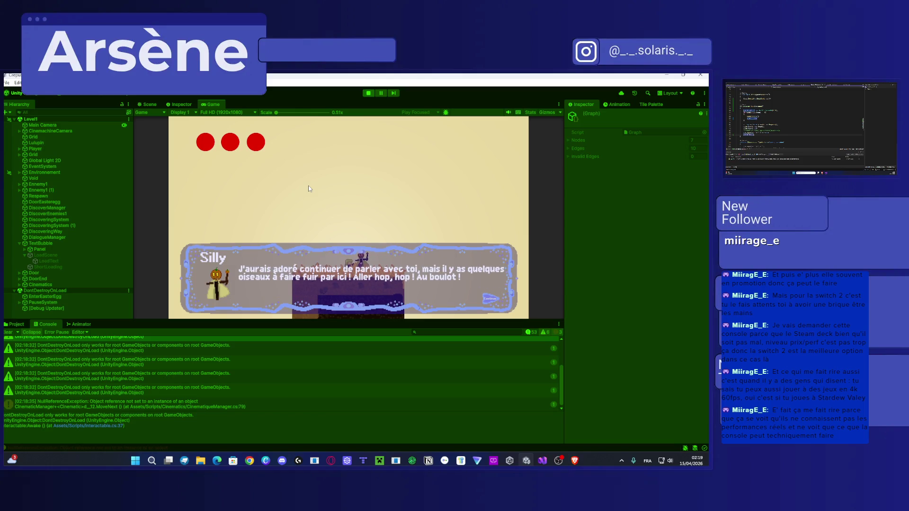
{"action": "key", "text": "space"}
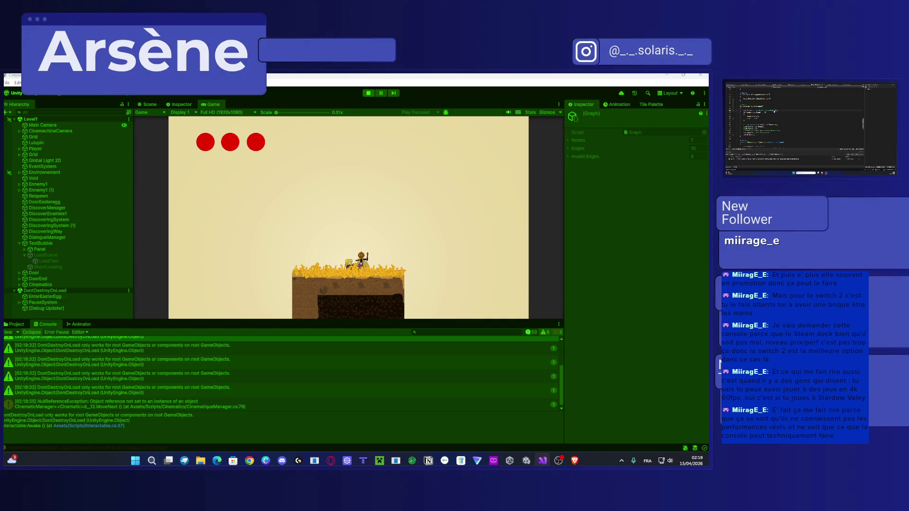
{"action": "left_click", "coordinate": [374, 240]}
Step: Stop the game, toggle Play twice with Ctrl+P, then start Play mode again
{"action": "left_click", "coordinate": [368, 94]}
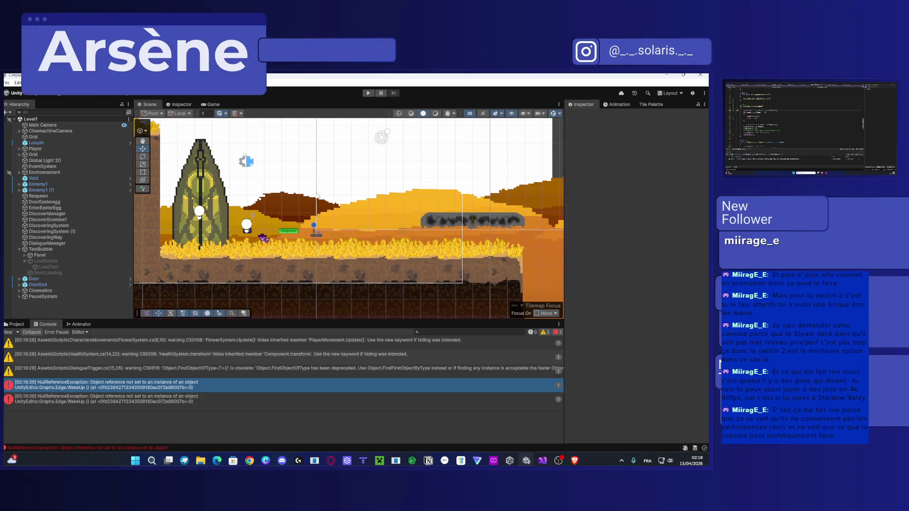
{"action": "key", "text": "ctrl+p"}
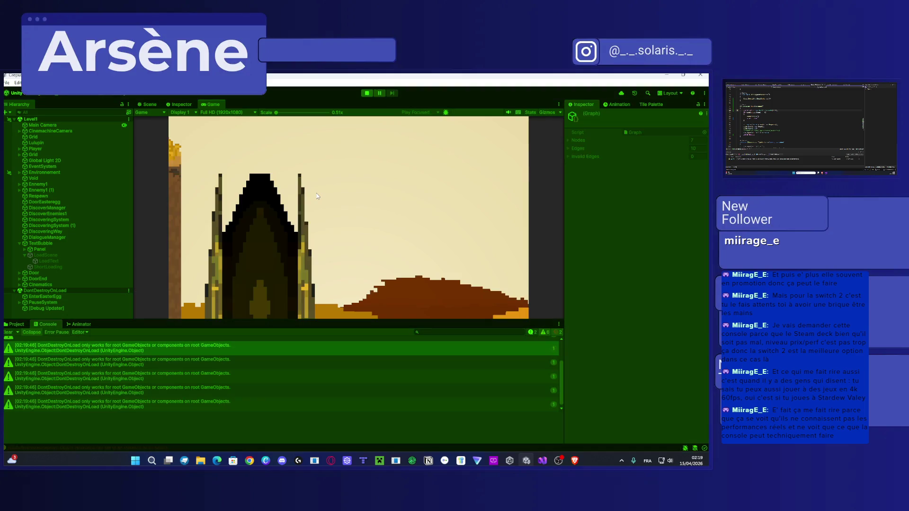
{"action": "key", "text": "ctrl+p"}
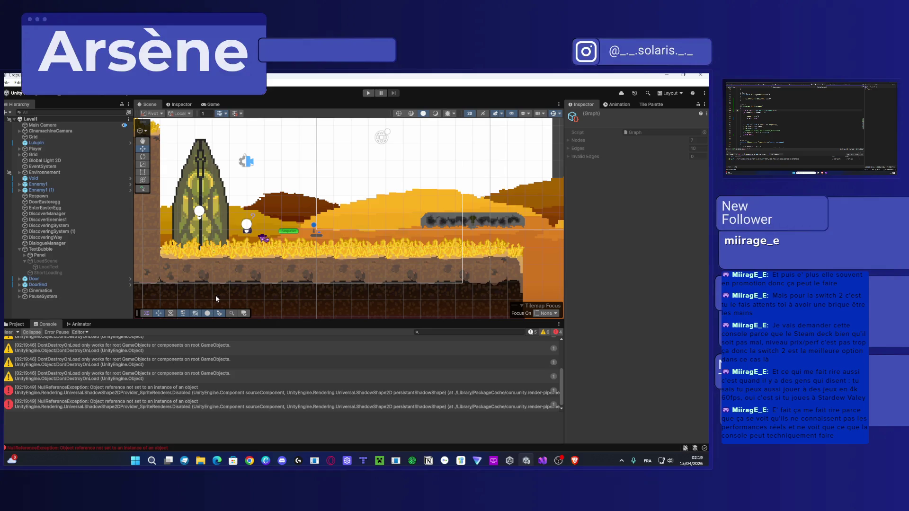
{"action": "left_click", "coordinate": [369, 93]}
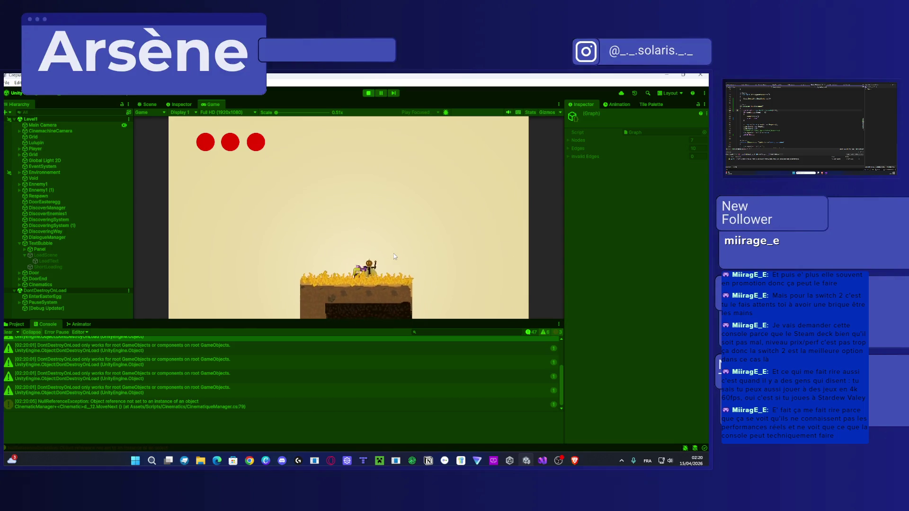
Step: Advance through Silly's final messages with Space until the Chargement... loading screen shows
{"action": "key", "text": "space"}
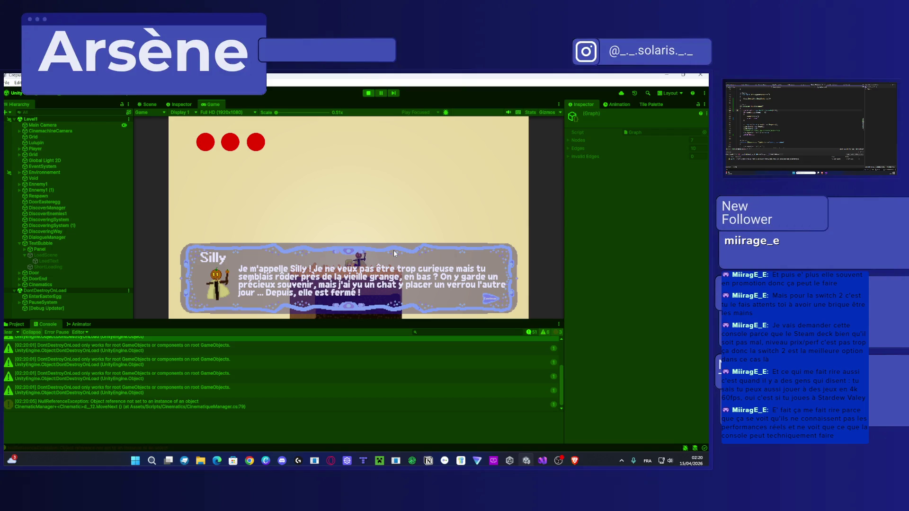
{"action": "key", "text": "space"}
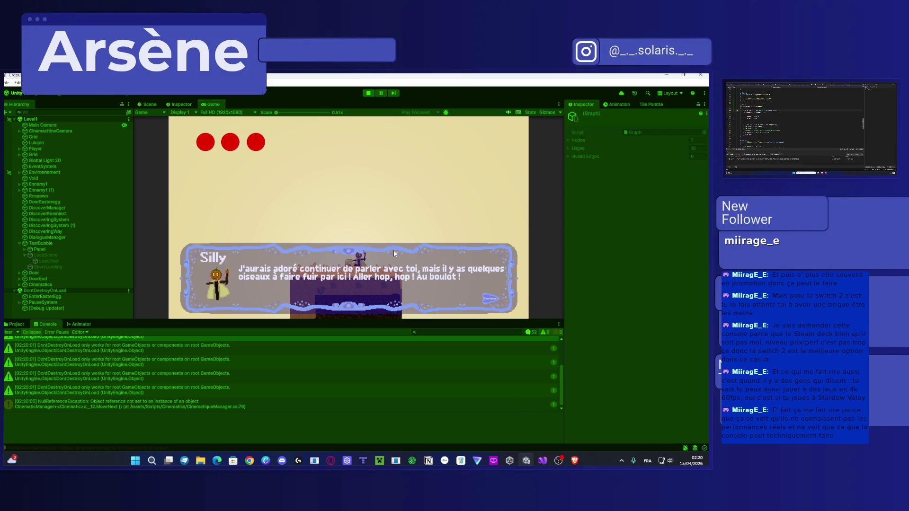
{"action": "key", "text": "space"}
{"action": "key", "text": "space"}
{"action": "key", "text": "space"}
{"action": "key", "text": "space"}
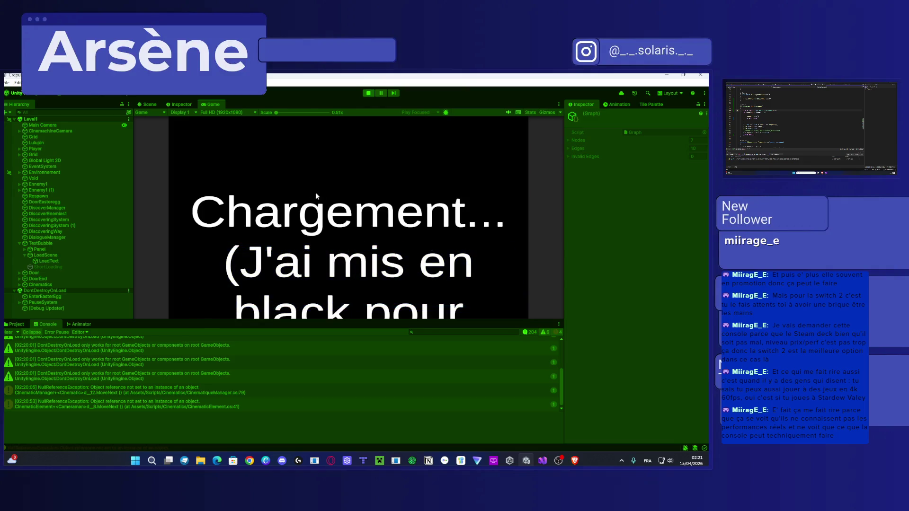
Step: Exit Play mode from the loading screen back to the Level1 Scene view
{"action": "left_click", "coordinate": [368, 93]}
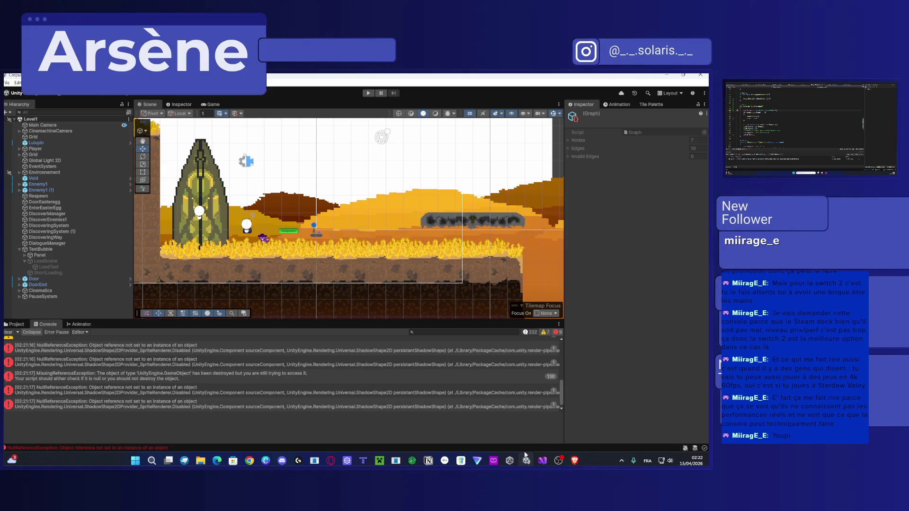
Step: Bring up the EasyCast window mirroring the iPad's Adobe Fresco home screen
{"action": "left_click", "coordinate": [494, 460]}
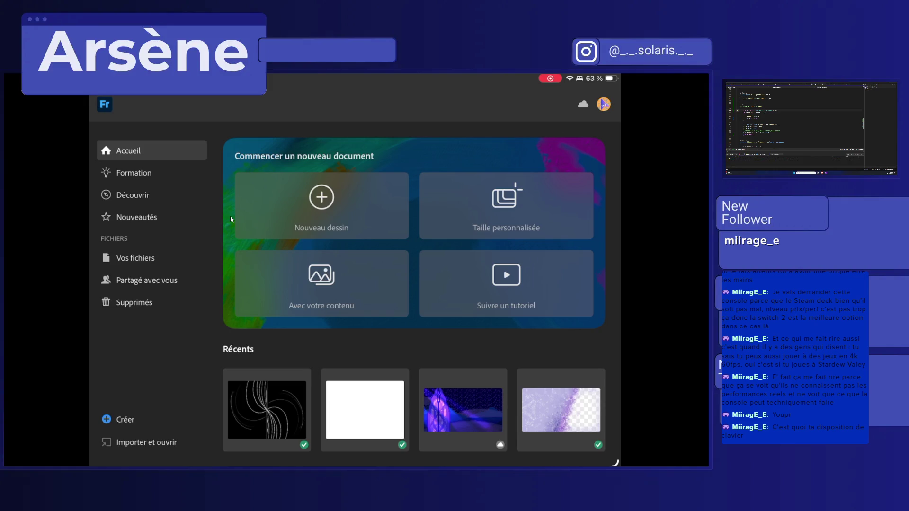
Step: Create a new blank preset-sized Fresco drawing and select its bottom layer for painting
{"action": "left_click", "coordinate": [231, 217]}
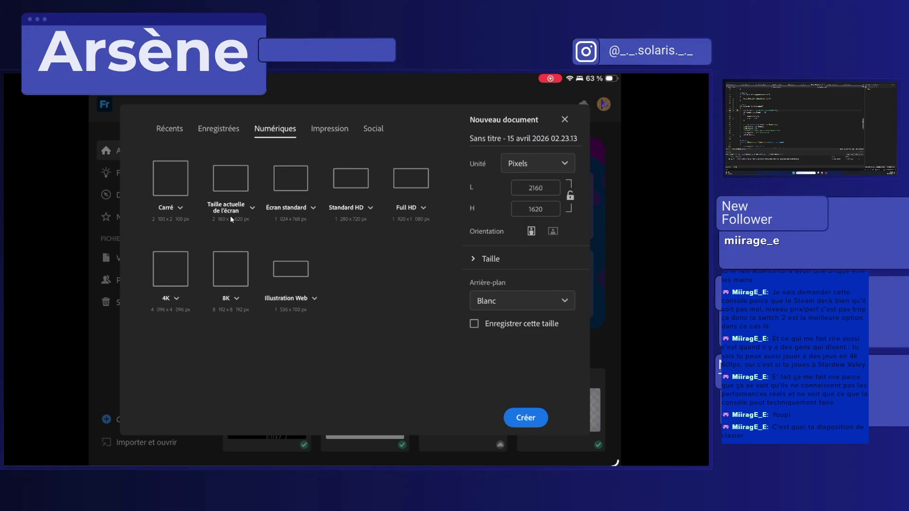
{"action": "left_click", "coordinate": [231, 217]}
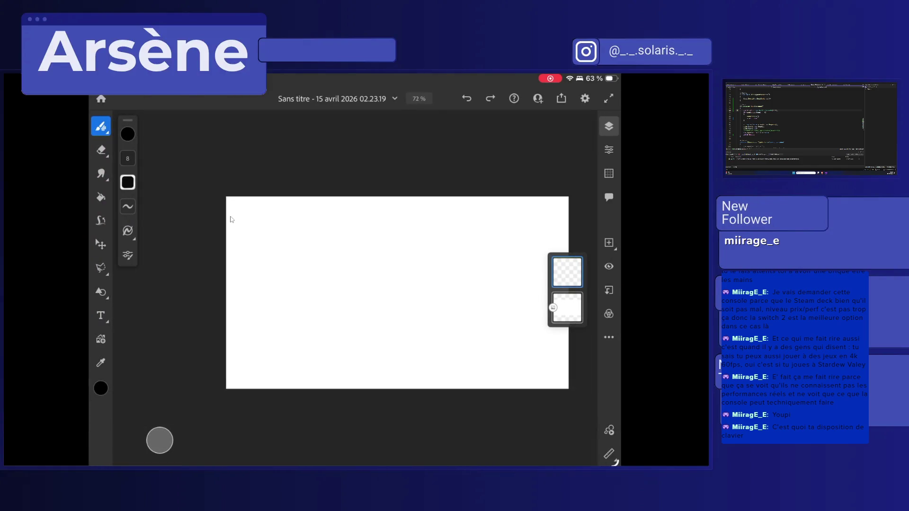
{"action": "left_click", "coordinate": [567, 308]}
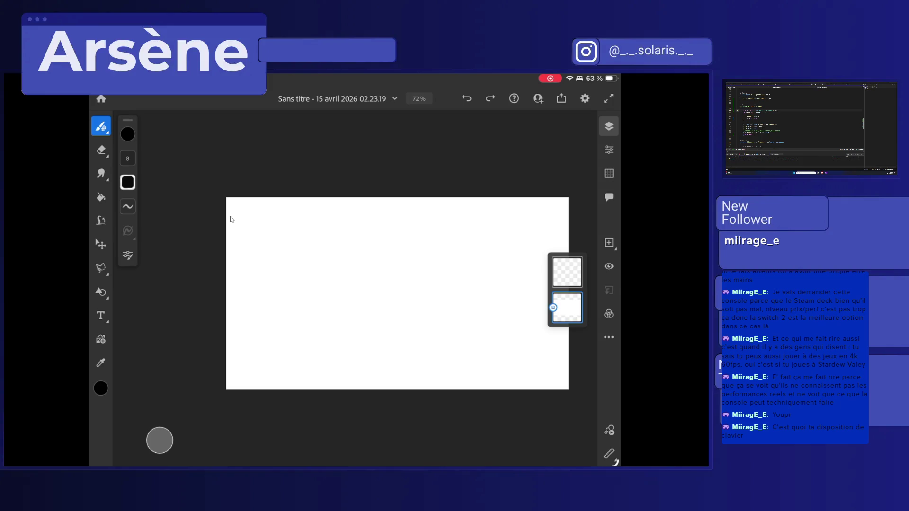
{"action": "key", "text": "super+c"}
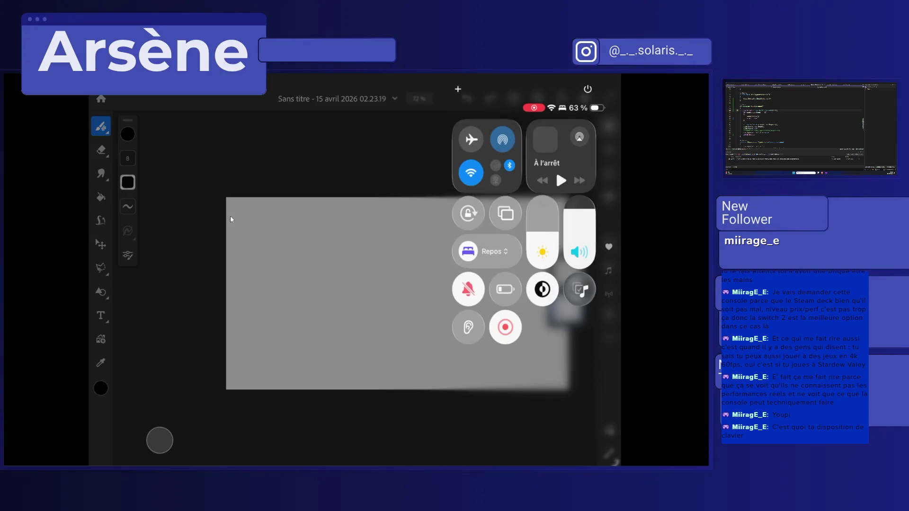
Step: Go to the iPad home screen to restart the screen broadcast to EasyCast
{"action": "key", "text": "super+h"}
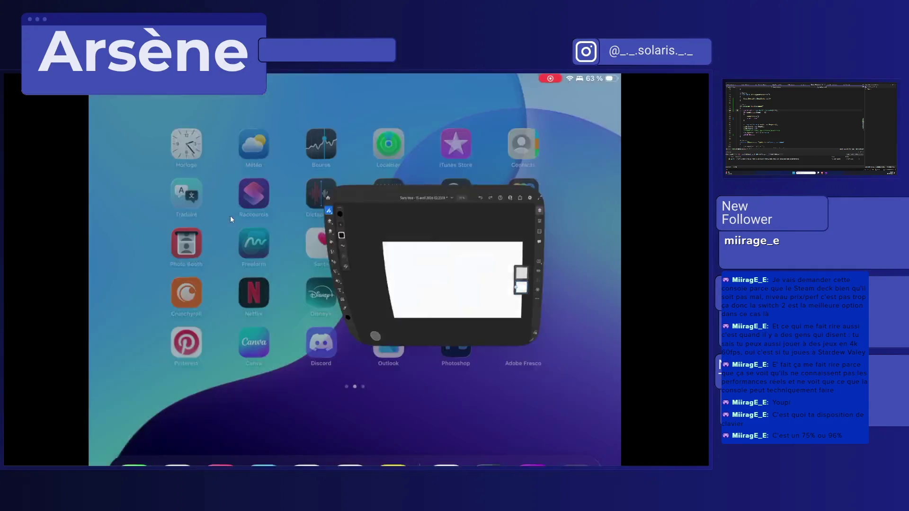
{"action": "scroll", "coordinate": [230, 214], "scroll_direction": "left", "scroll_amount": 10}
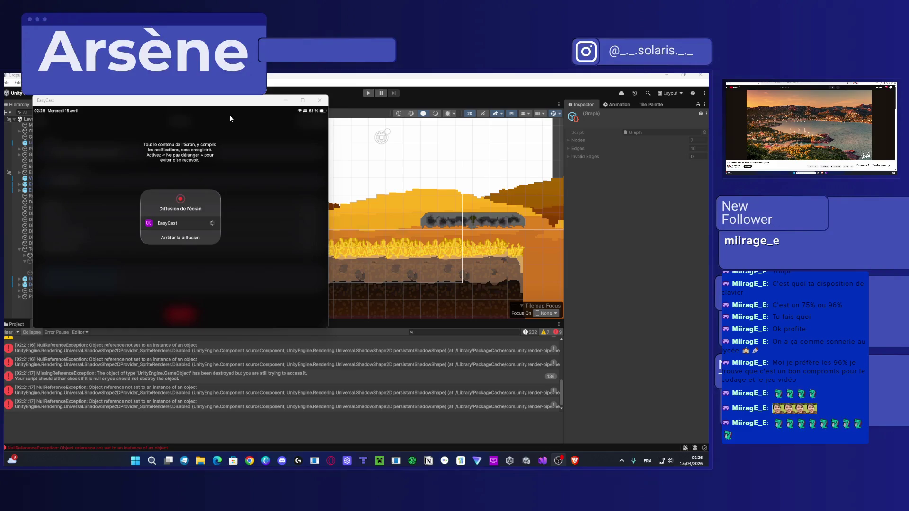
Step: Maximize the EasyCast window so the mirrored Fresco canvas fills the desktop
{"action": "left_click", "coordinate": [302, 100]}
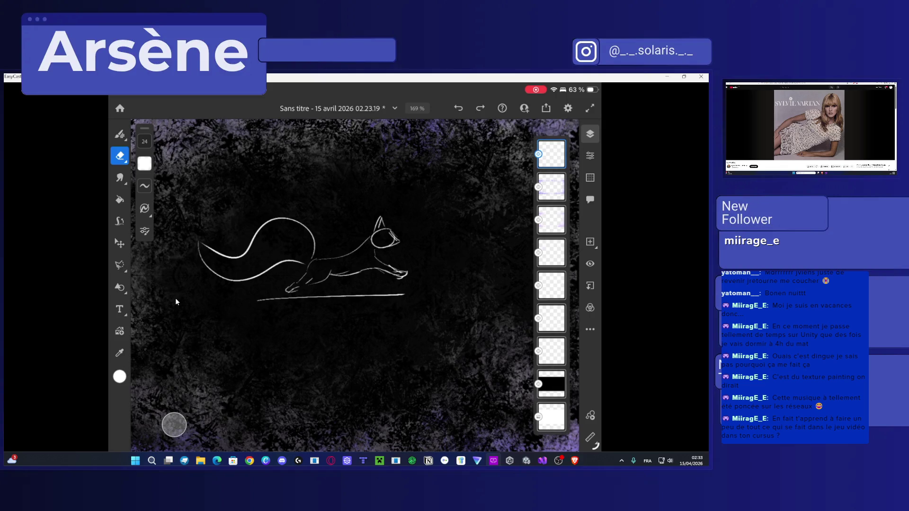
Step: Switch back to the brush to keep painting the dark purple-edged texture and white sketch
{"action": "key", "text": "b"}
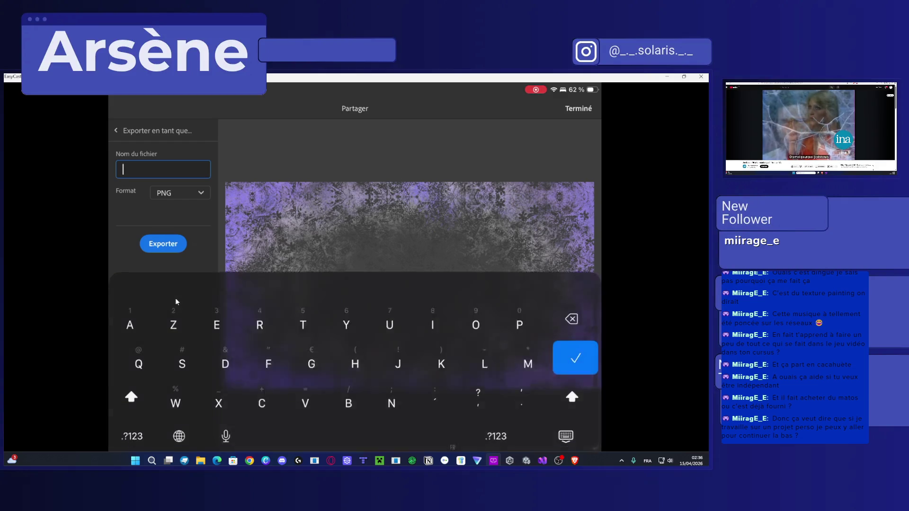
Step: Name the PNG export 'LoadingScreen', export it, and send it to a Discord chat
{"action": "type", "text": "Loading"}
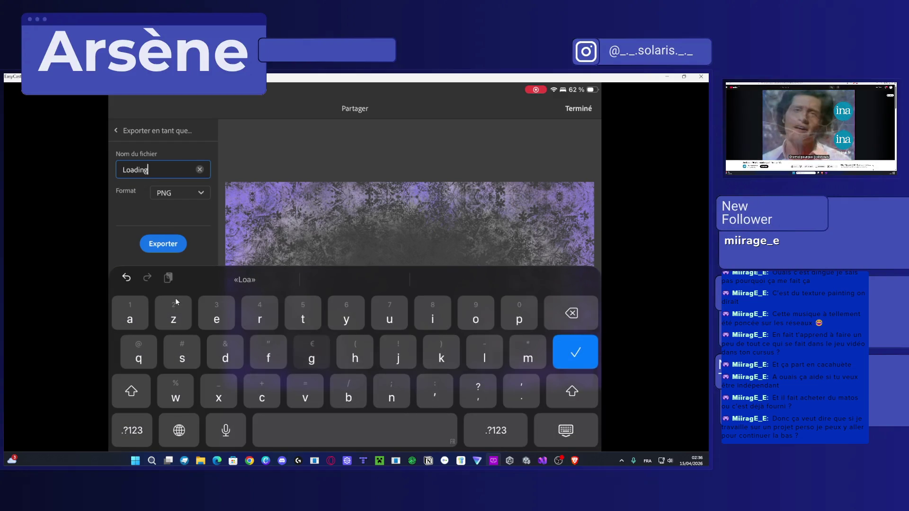
{"action": "type", "text": "Screen"}
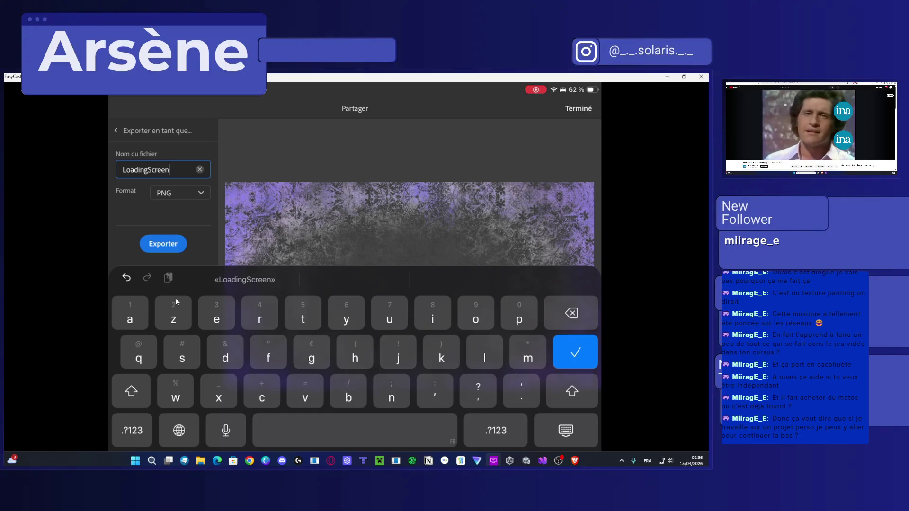
{"action": "key", "text": "Return"}
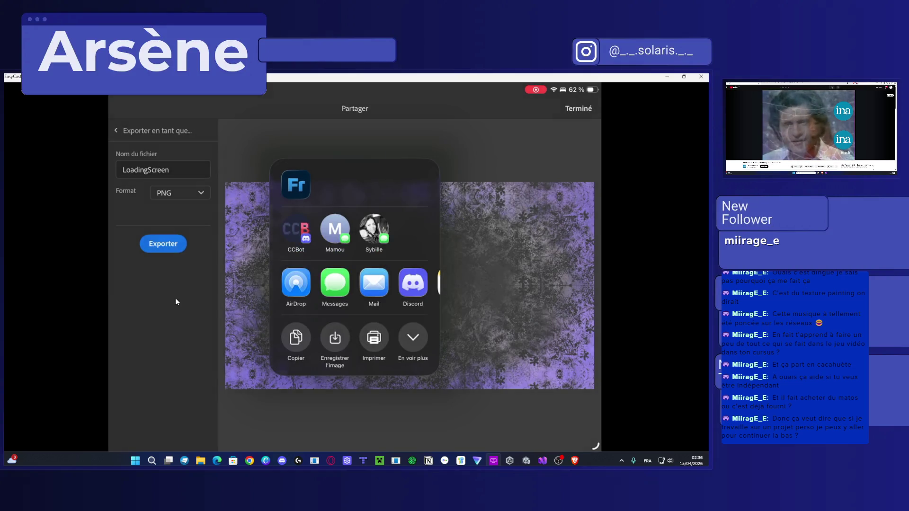
{"action": "left_click", "coordinate": [413, 282]}
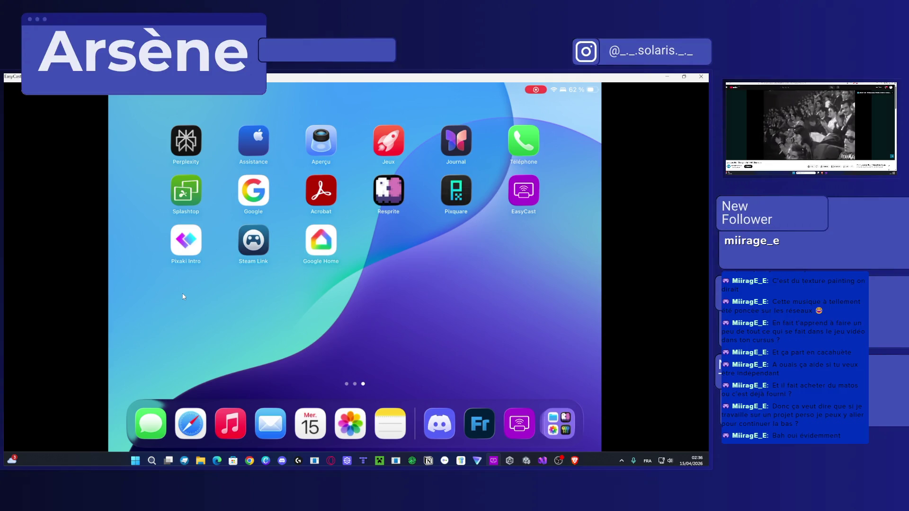
Step: Minimize the EasyCast mirror and show the project's asset files in Unity
{"action": "left_click", "coordinate": [667, 77]}
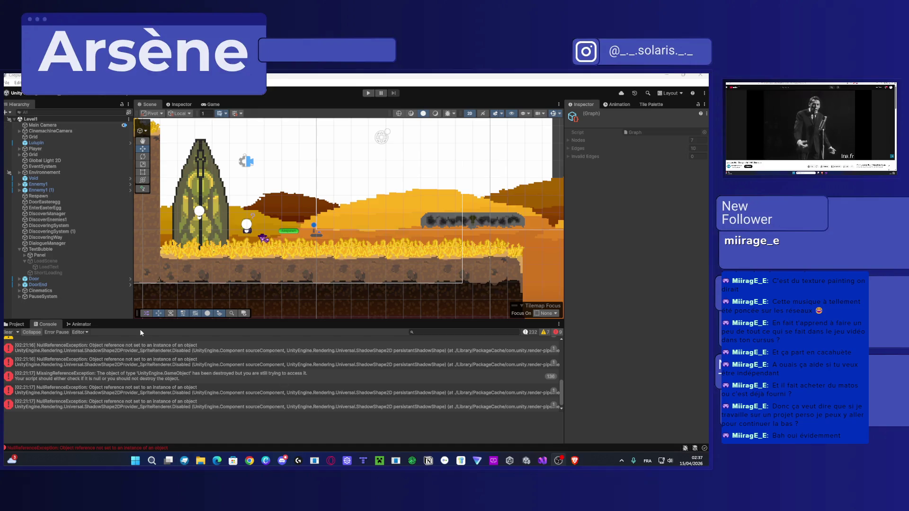
{"action": "left_click", "coordinate": [17, 325]}
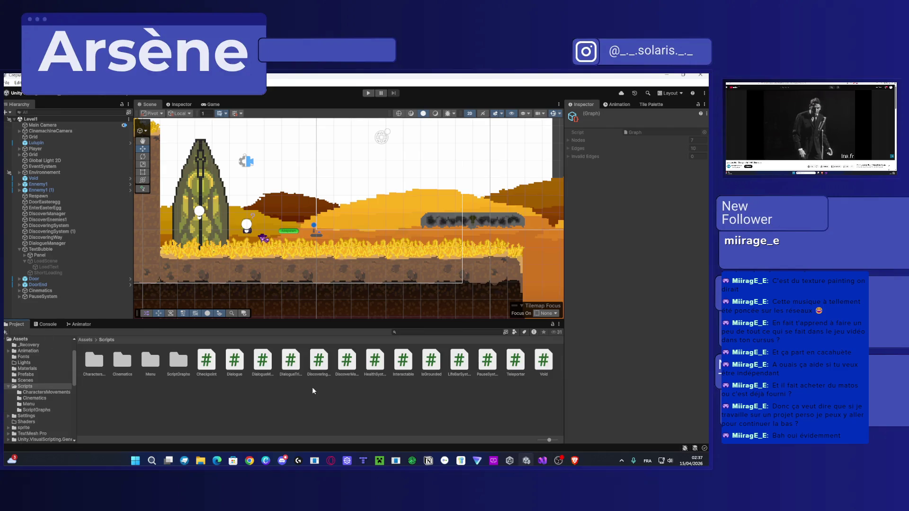
Step: Drag the exported LoadingScreen PNG from File Explorer into the Assets/sprite/UI folder
{"action": "scroll", "coordinate": [34, 368], "scroll_direction": "up", "scroll_amount": 3}
{"action": "left_click", "coordinate": [34, 368]}
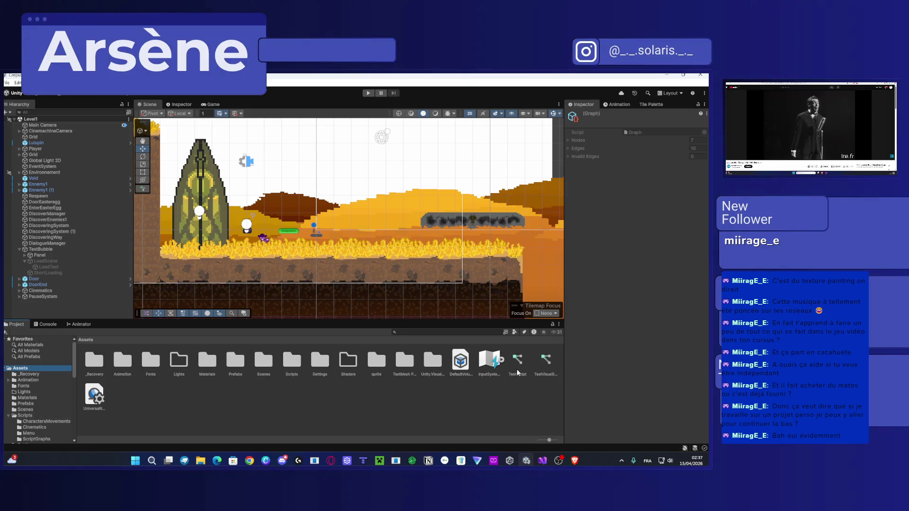
{"action": "double_click", "coordinate": [369, 366]}
{"action": "double_click", "coordinate": [297, 362]}
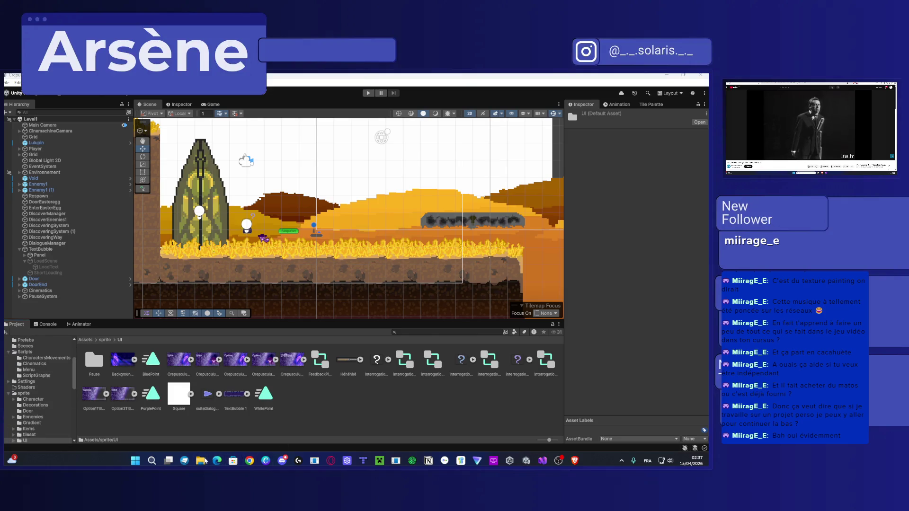
{"action": "left_click", "coordinate": [205, 460]}
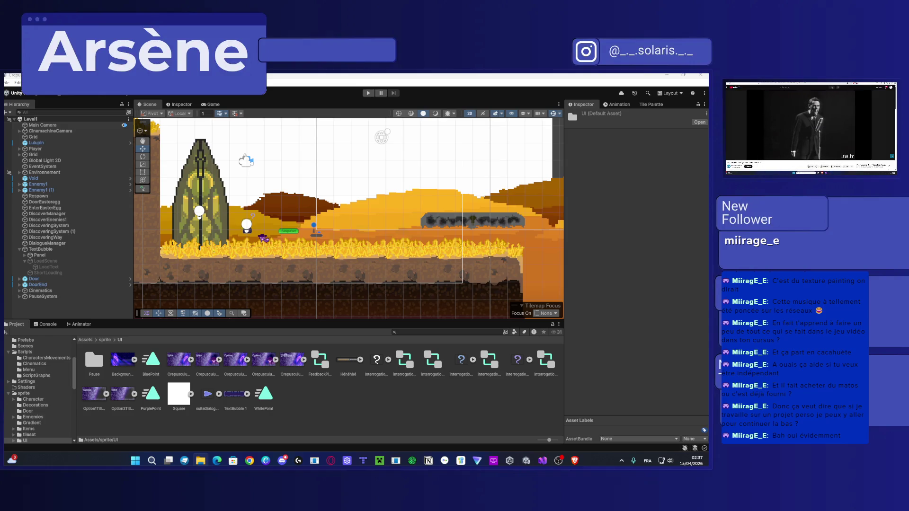
{"action": "left_click_drag", "start_coordinate": [344, 392], "coordinate": [344, 402]}
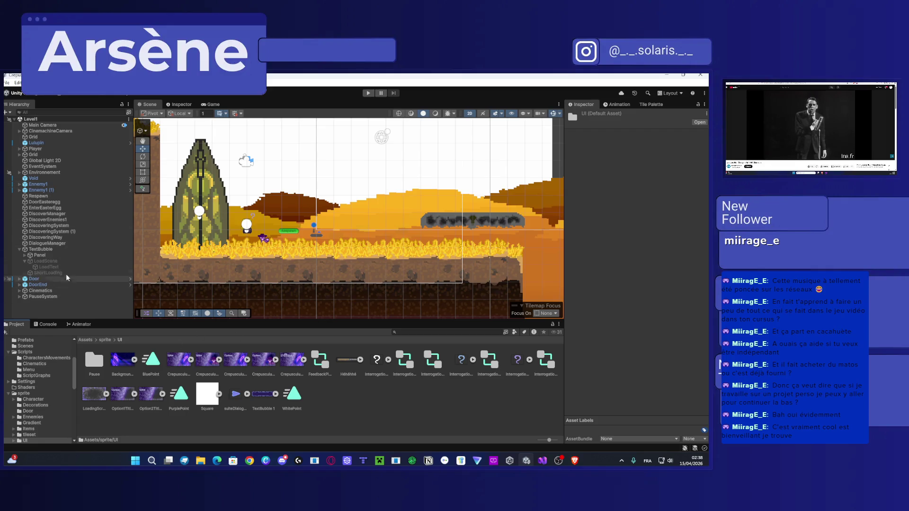
{"action": "left_click", "coordinate": [65, 261]}
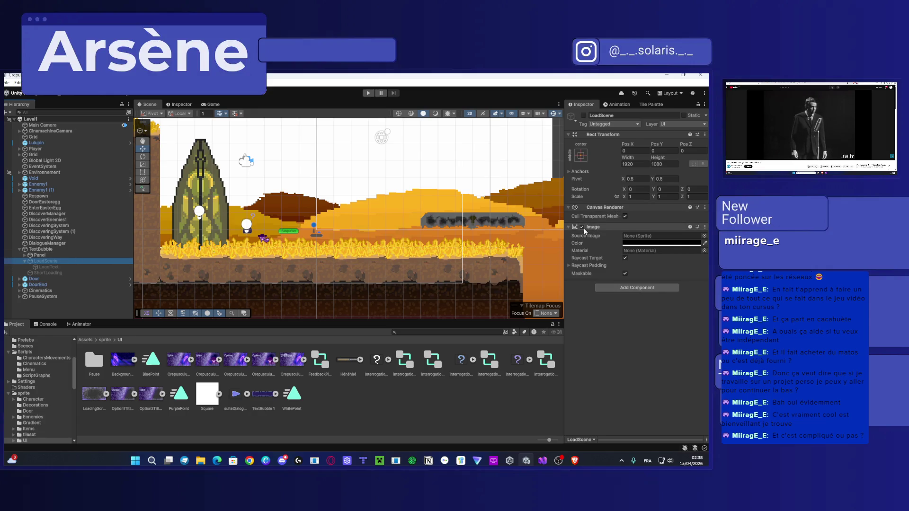
Step: Set the alpha of LoadScene's image colour to 0
{"action": "left_click", "coordinate": [25, 261]}
{"action": "left_click", "coordinate": [25, 261]}
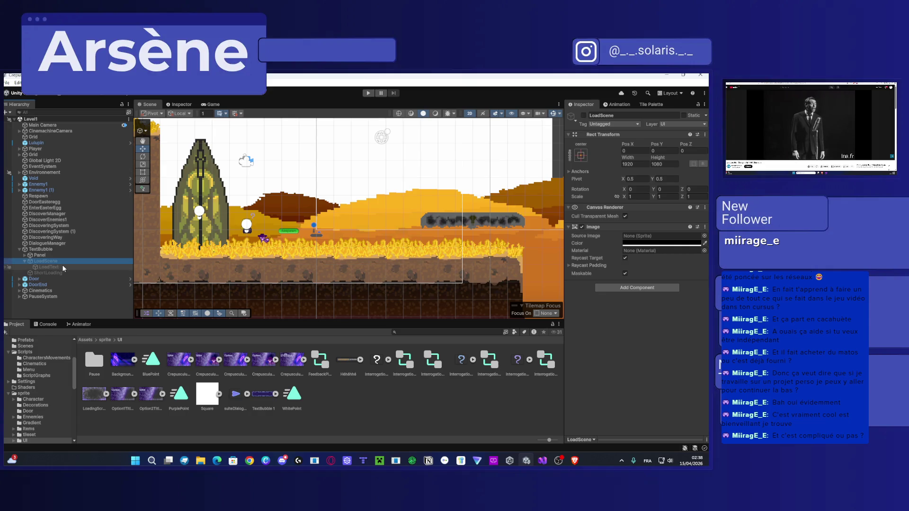
{"action": "left_click", "coordinate": [698, 243]}
{"action": "double_click", "coordinate": [695, 356]}
{"action": "type", "text": "0"}
{"action": "left_click", "coordinate": [604, 372]}
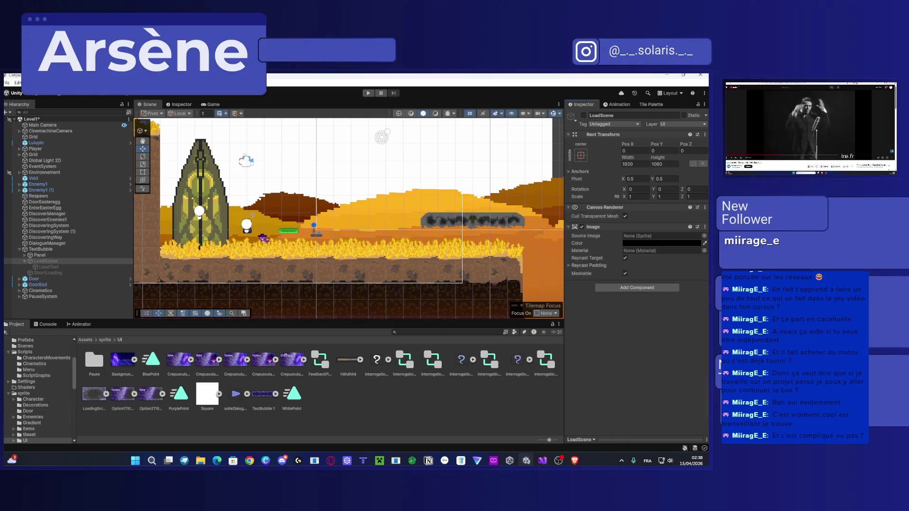
Step: Add a UI Image child of LoadScene named Front, placed above LoadText, and open its sprite picker
{"action": "left_click", "coordinate": [52, 262]}
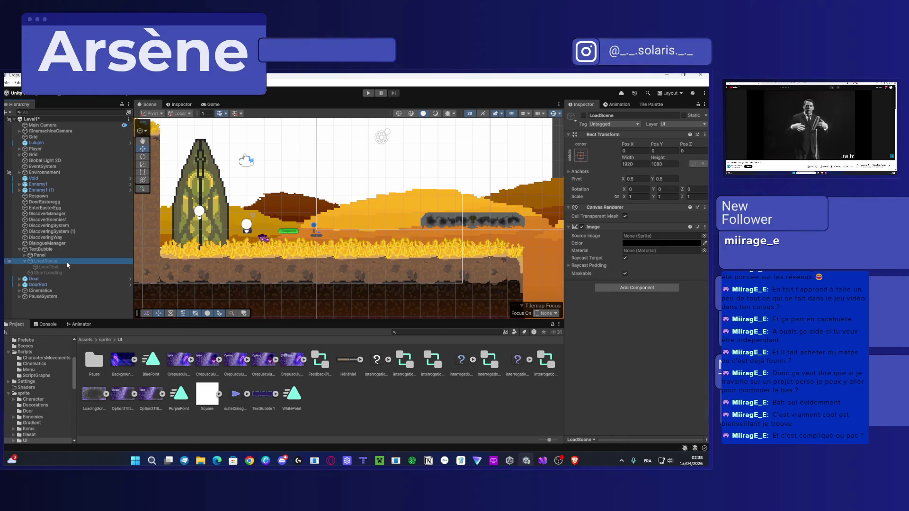
{"action": "right_click", "coordinate": [66, 261]}
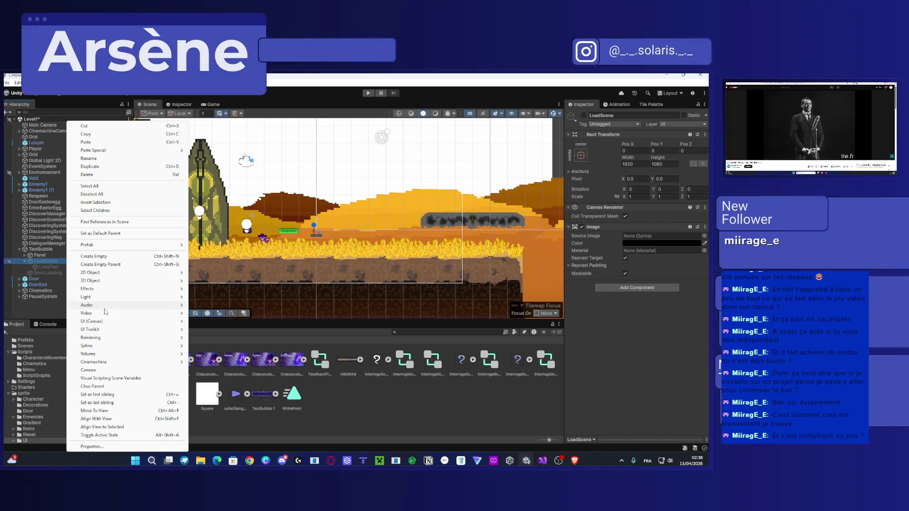
{"action": "mouse_move", "coordinate": [124, 321]}
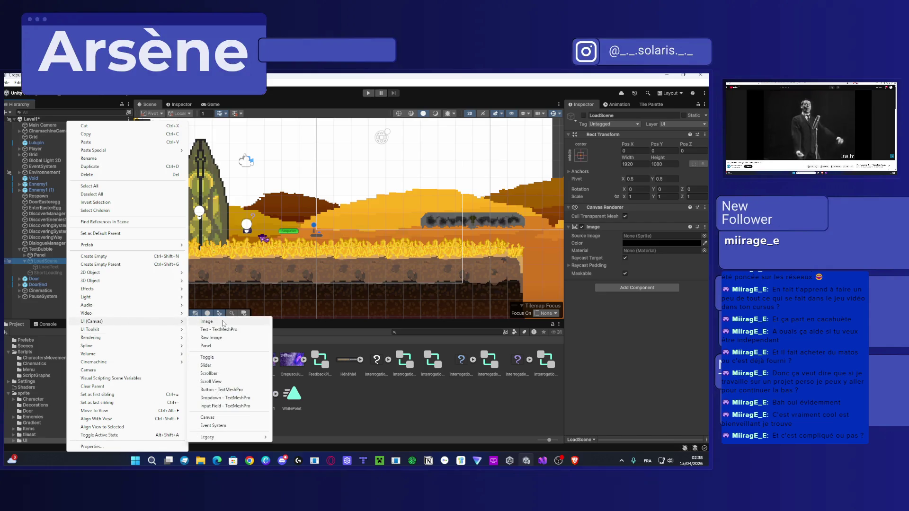
{"action": "left_click", "coordinate": [220, 321]}
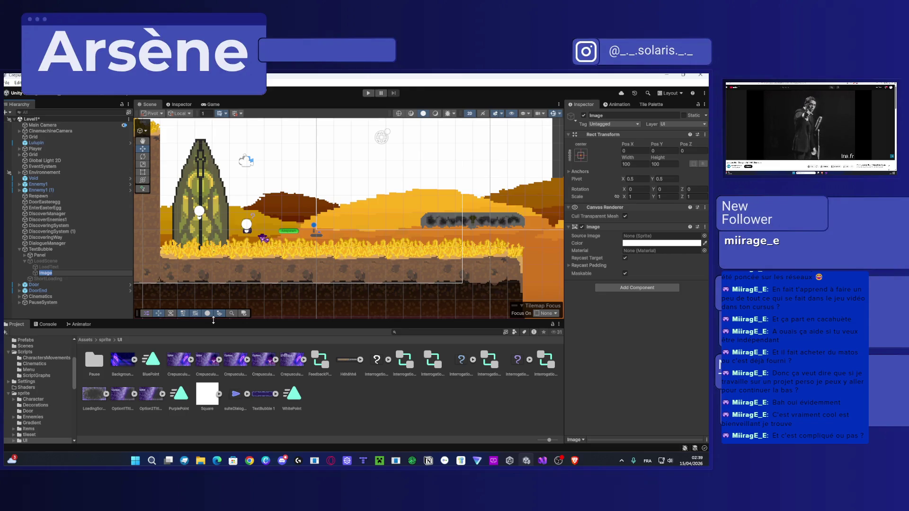
{"action": "type", "text": "Front"}
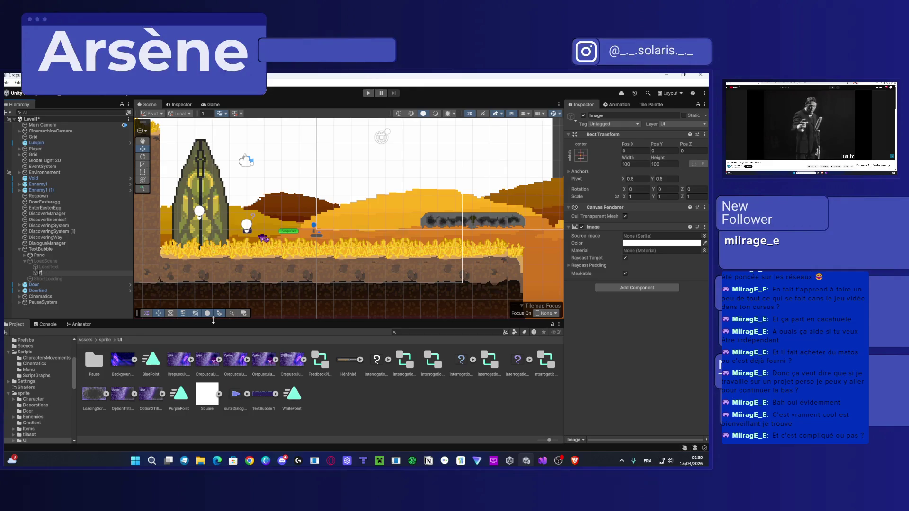
{"action": "key", "text": "Return"}
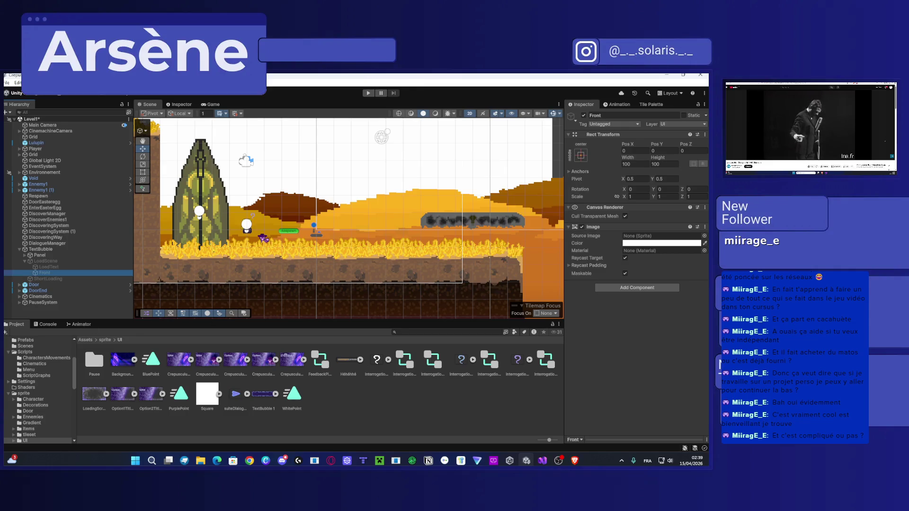
{"action": "left_click_drag", "start_coordinate": [45, 273], "coordinate": [47, 268]}
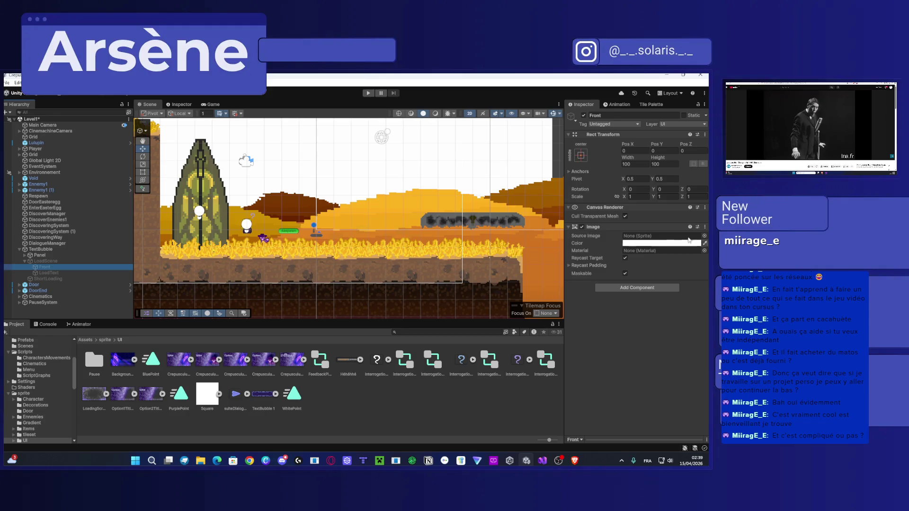
{"action": "left_click", "coordinate": [704, 236]}
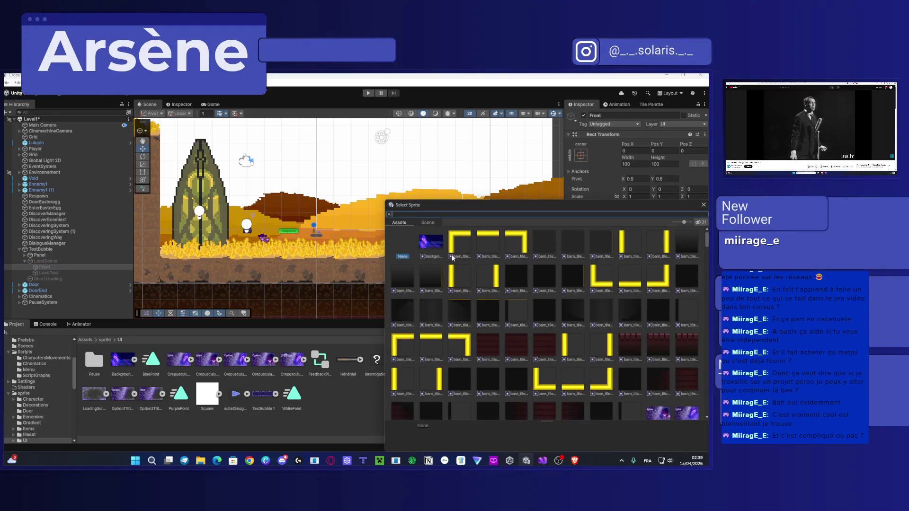
Step: Assign the LoadingScreen_0 sprite to Front and enable the LoadScene overlay
{"action": "scroll", "coordinate": [585, 352], "scroll_direction": "down", "scroll_amount": 1}
{"action": "left_click", "coordinate": [703, 207]}
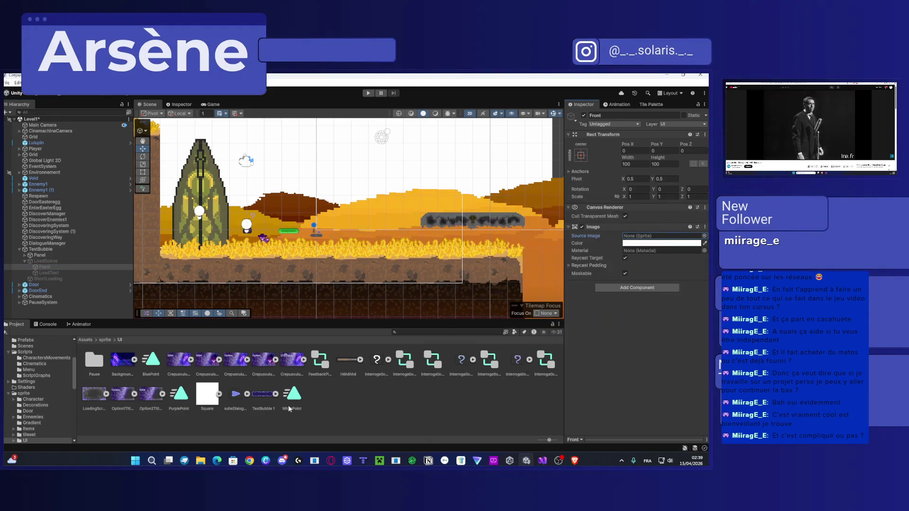
{"action": "mouse_move", "coordinate": [95, 394]}
{"action": "left_mouse_down"}
{"action": "mouse_move", "coordinate": [662, 227]}
{"action": "mouse_move", "coordinate": [672, 242]}
{"action": "left_mouse_up"}
{"action": "scroll", "coordinate": [406, 239], "scroll_direction": "down", "scroll_amount": 5}
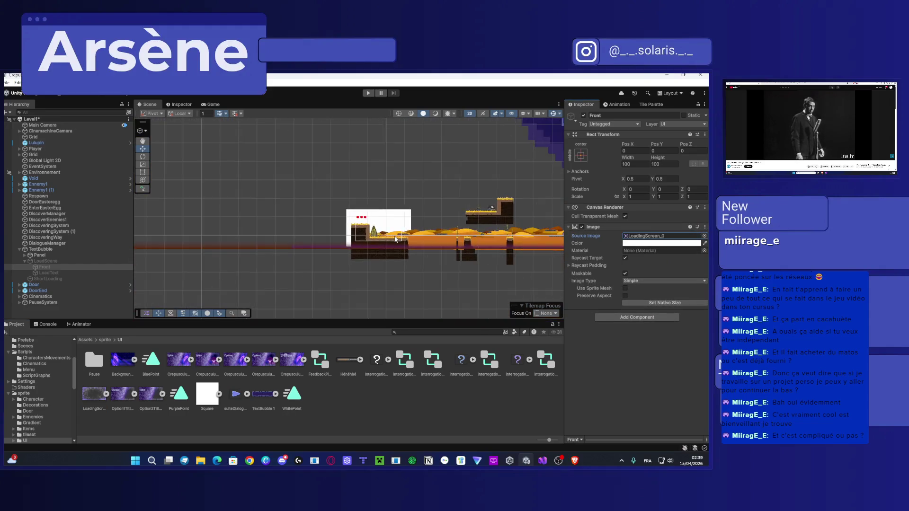
{"action": "scroll", "coordinate": [407, 239], "scroll_direction": "down", "scroll_amount": 4}
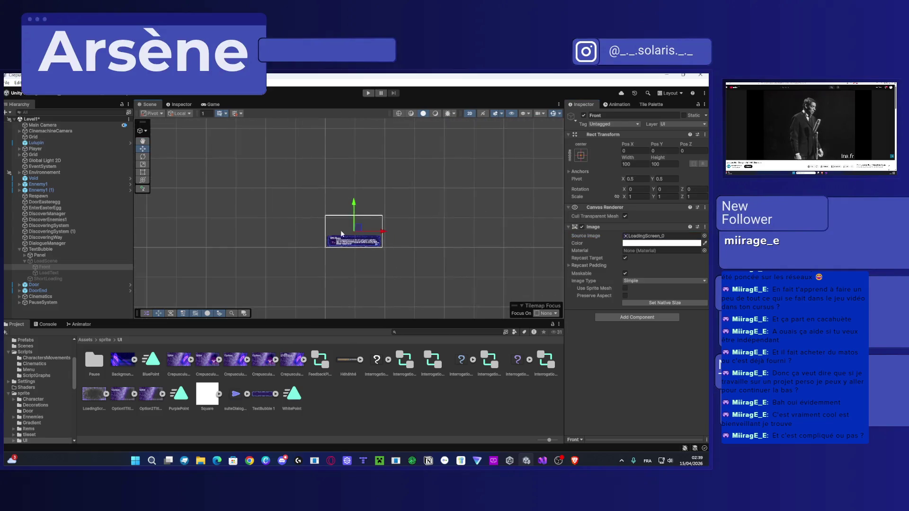
{"action": "left_click", "coordinate": [47, 261]}
{"action": "left_click", "coordinate": [583, 115]}
{"action": "key", "text": "f"}
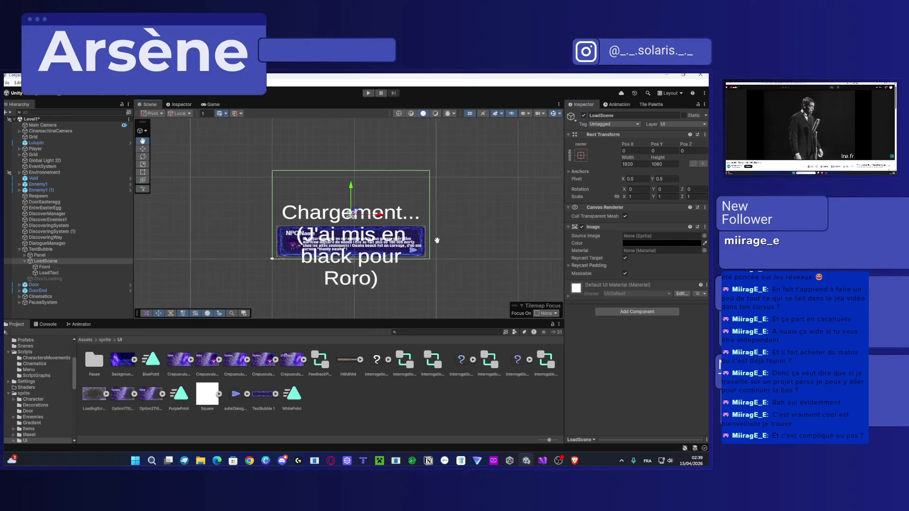
Step: Frame the Front image in the scene and move the Game view to the other monitor
{"action": "left_click", "coordinate": [43, 267]}
{"action": "key", "text": "f"}
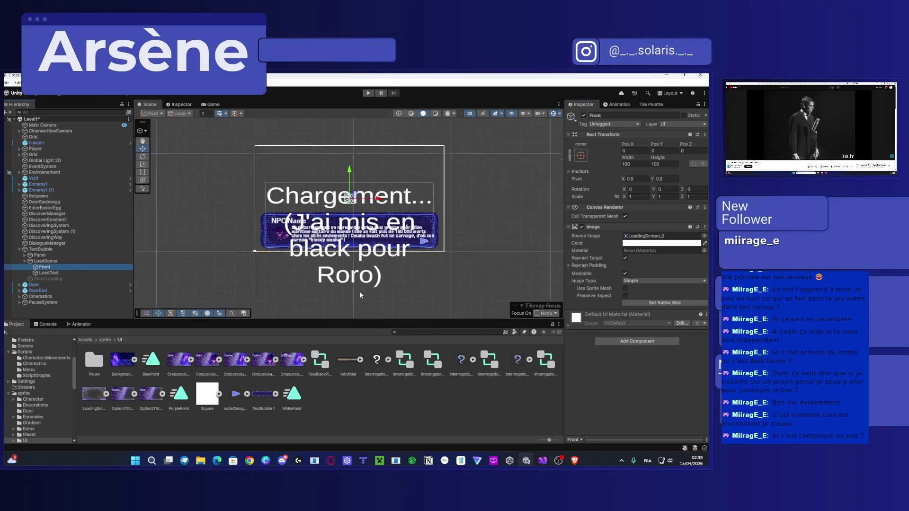
{"action": "key", "text": "f"}
{"action": "scroll", "coordinate": [284, 260], "scroll_direction": "down", "scroll_amount": 6}
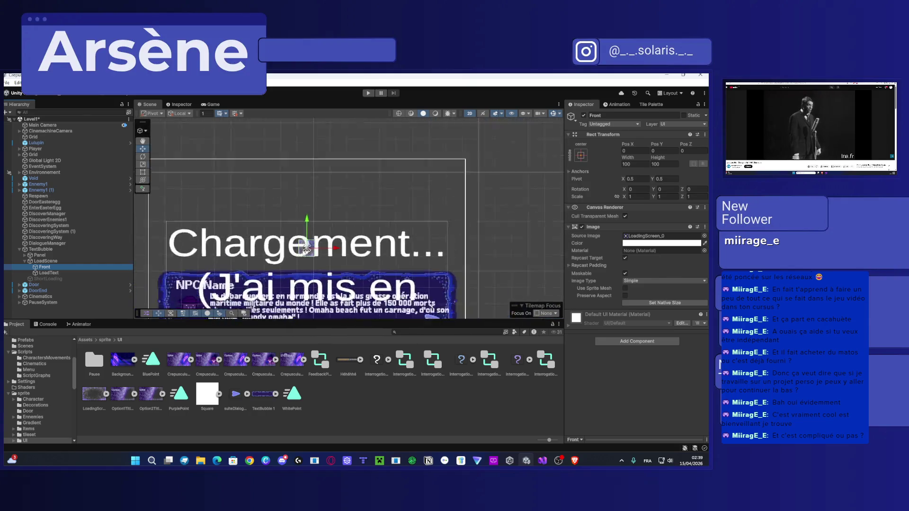
{"action": "left_click", "coordinate": [211, 104]}
{"action": "left_click_drag", "start_coordinate": [198, 132], "coordinate": [908, 132]}
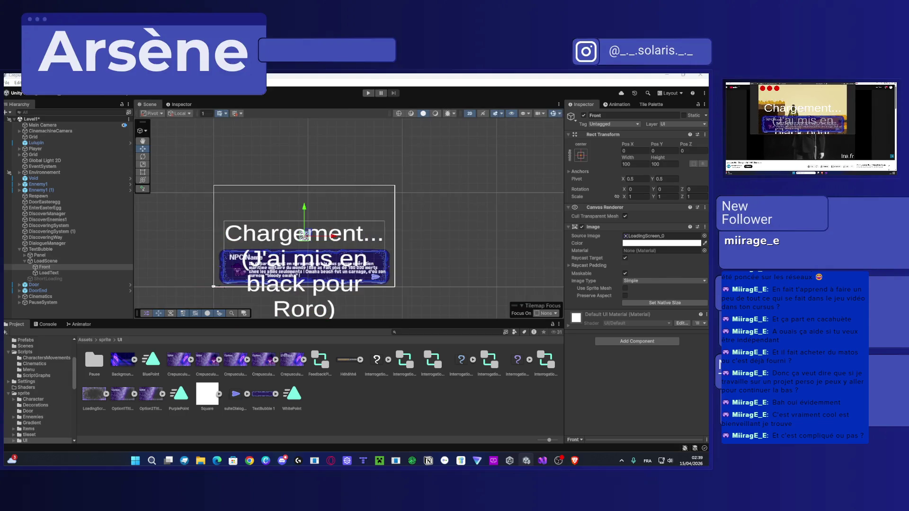
Step: Stretch Front with the Rect Tool to fill the 1920×1080 canvas
{"action": "left_click", "coordinate": [142, 172]}
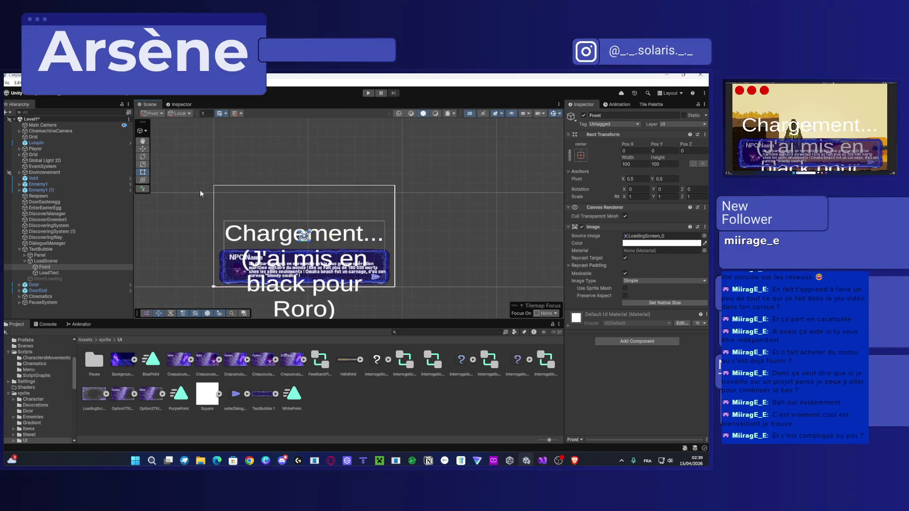
{"action": "mouse_move", "coordinate": [309, 232]}
{"action": "left_mouse_down"}
{"action": "mouse_move", "coordinate": [383, 200]}
{"action": "mouse_move", "coordinate": [397, 184]}
{"action": "left_mouse_up"}
{"action": "left_click_drag", "start_coordinate": [299, 241], "coordinate": [213, 287]}
{"action": "scroll", "coordinate": [245, 304], "scroll_direction": "up", "scroll_amount": 1}
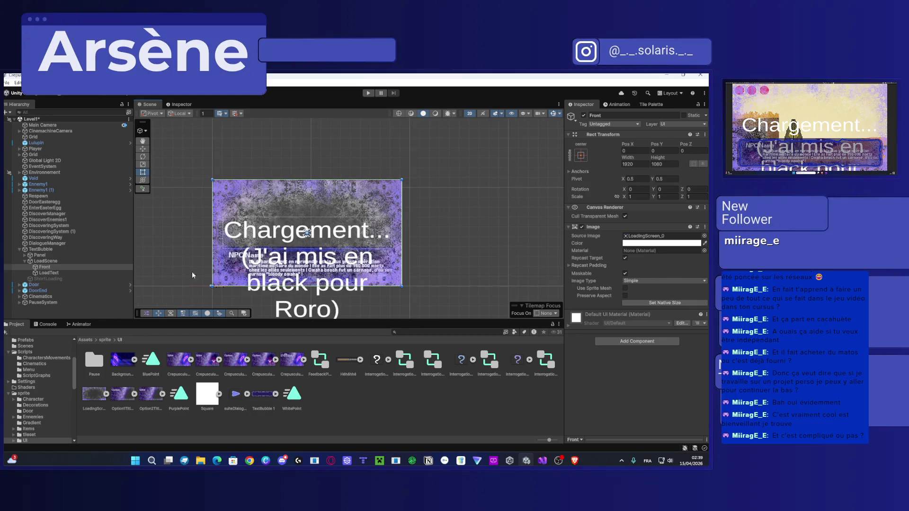
{"action": "left_click_drag", "start_coordinate": [291, 264], "coordinate": [294, 248]}
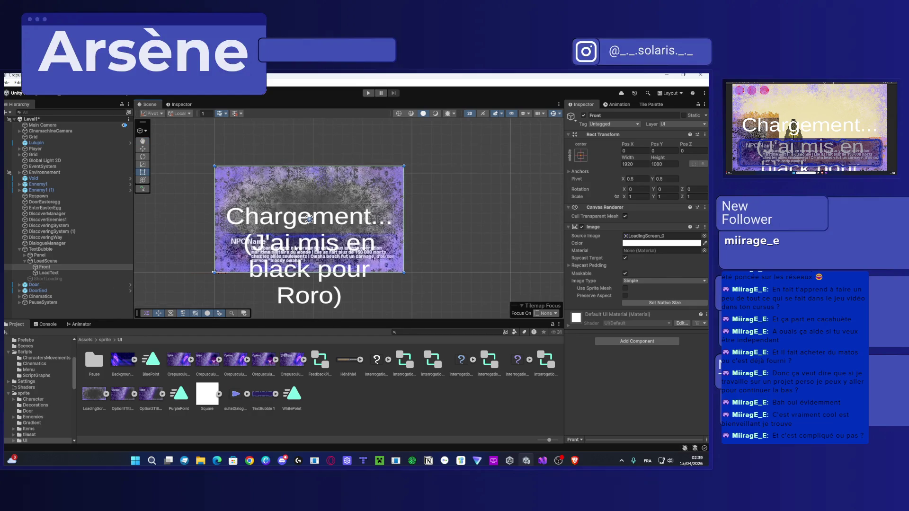
{"action": "left_click", "coordinate": [66, 273]}
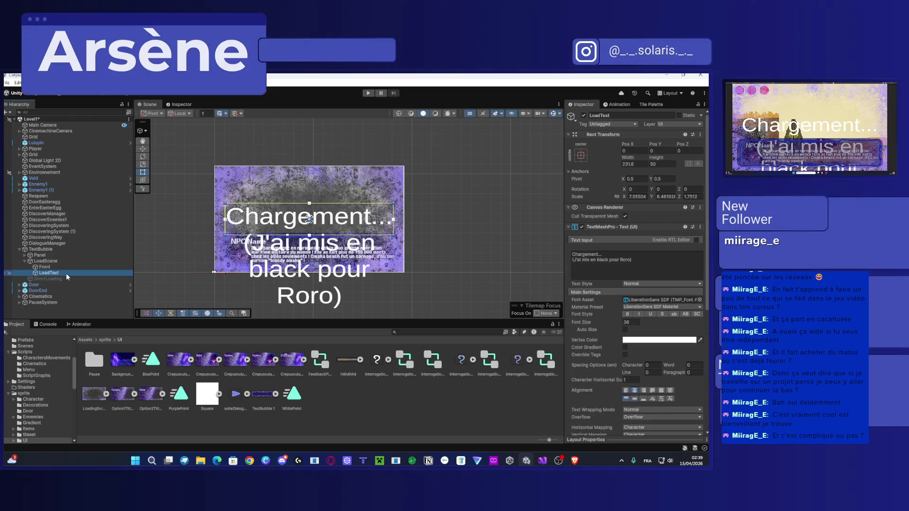
Step: Move LoadText up and resize it to 237.7 × 180.1, centred over the LoadingScreen image
{"action": "left_click", "coordinate": [50, 267]}
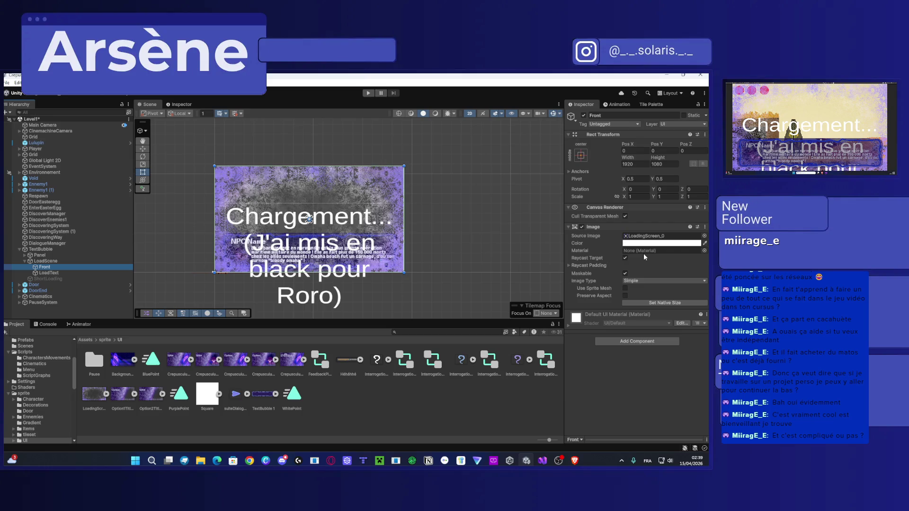
{"action": "left_click", "coordinate": [49, 273]}
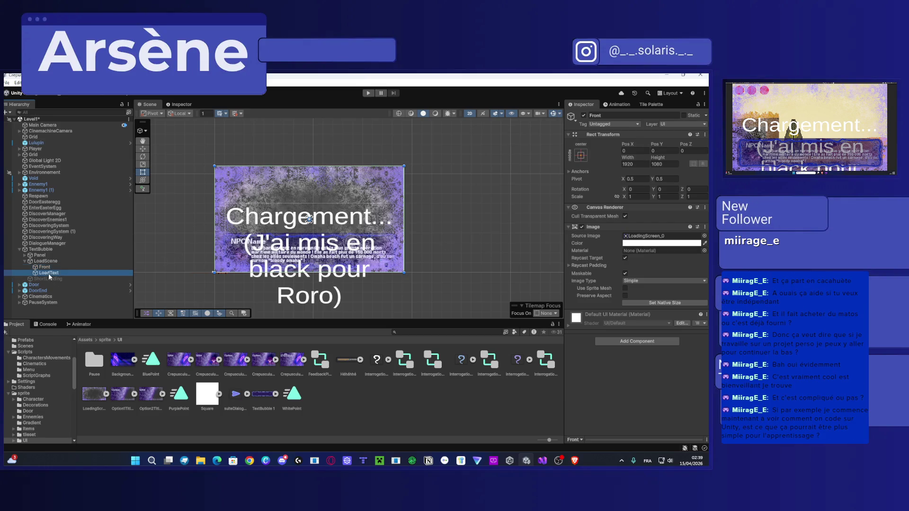
{"action": "left_click_drag", "start_coordinate": [327, 218], "coordinate": [325, 185]}
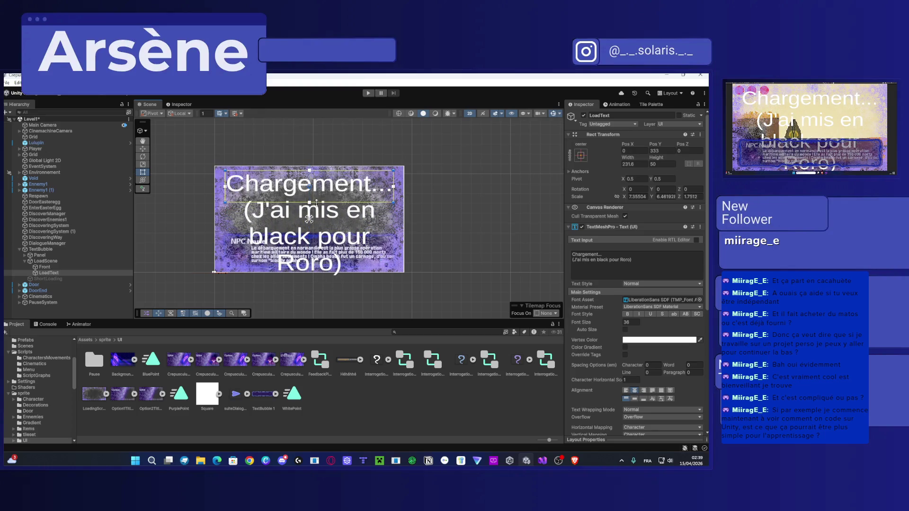
{"action": "mouse_move", "coordinate": [393, 202]}
{"action": "left_mouse_down"}
{"action": "mouse_move", "coordinate": [383, 195]}
{"action": "mouse_move", "coordinate": [385, 261]}
{"action": "mouse_move", "coordinate": [398, 272]}
{"action": "left_mouse_up"}
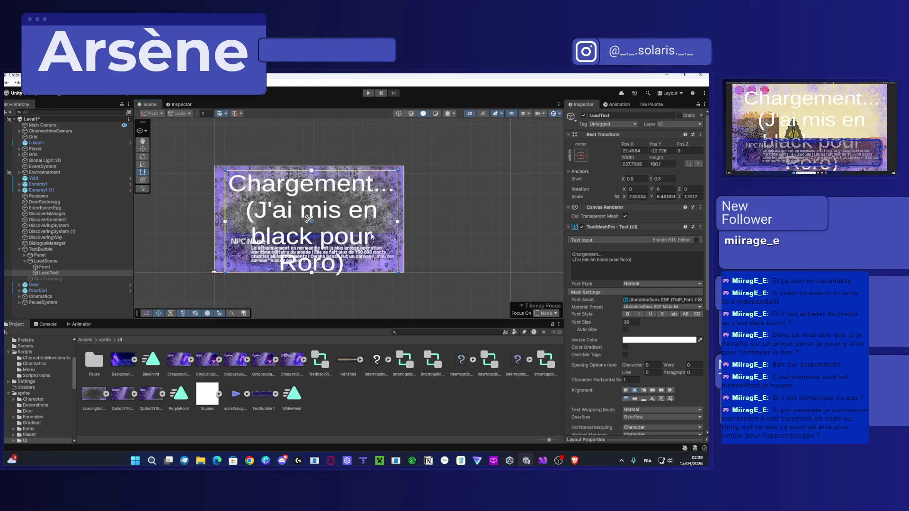
{"action": "left_click_drag", "start_coordinate": [311, 218], "coordinate": [308, 219]}
{"action": "left_click", "coordinate": [55, 273]}
{"action": "left_click", "coordinate": [70, 267]}
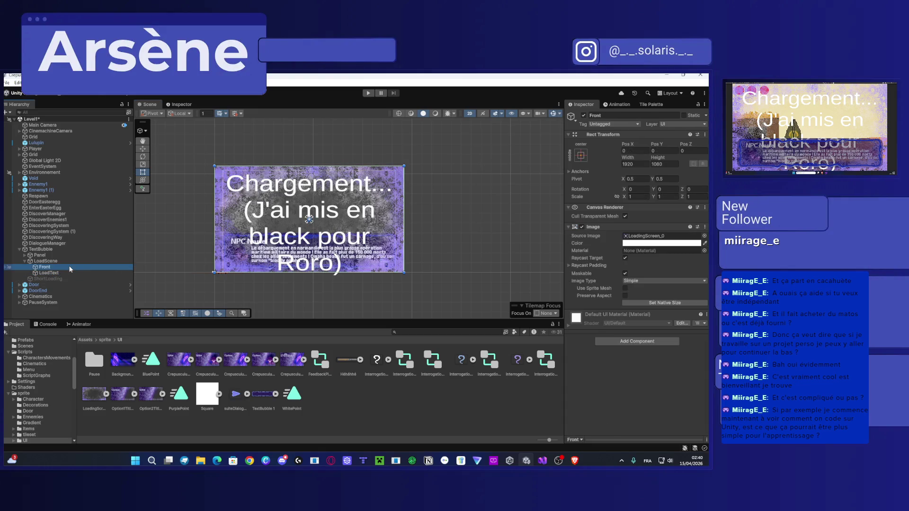
Step: Duplicate Front as Front (1) and set its image colour to black 000000
{"action": "key", "text": "ctrl+d"}
{"action": "left_click_drag", "start_coordinate": [57, 273], "coordinate": [57, 283]}
{"action": "left_click", "coordinate": [661, 243]}
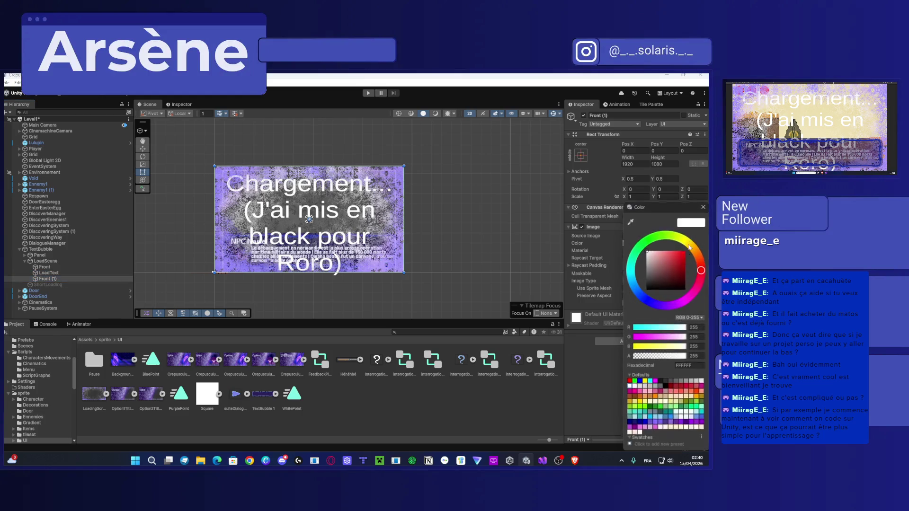
{"action": "left_click", "coordinate": [659, 281]}
{"action": "left_click_drag", "start_coordinate": [643, 295], "coordinate": [620, 325]}
{"action": "left_click", "coordinate": [605, 363]}
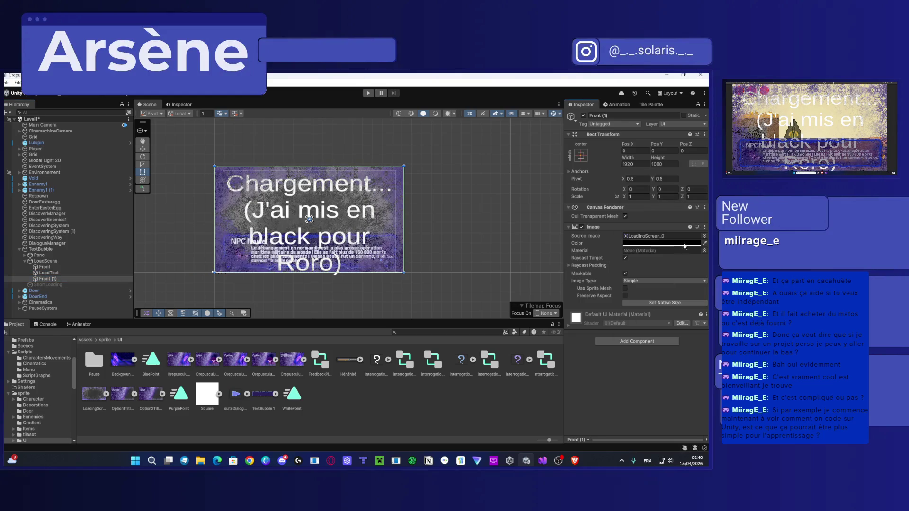
Step: Clear the Source Image on Front (1) so it has no sprite
{"action": "left_click", "coordinate": [696, 236]}
{"action": "left_click", "coordinate": [704, 236]}
{"action": "left_click", "coordinate": [704, 209]}
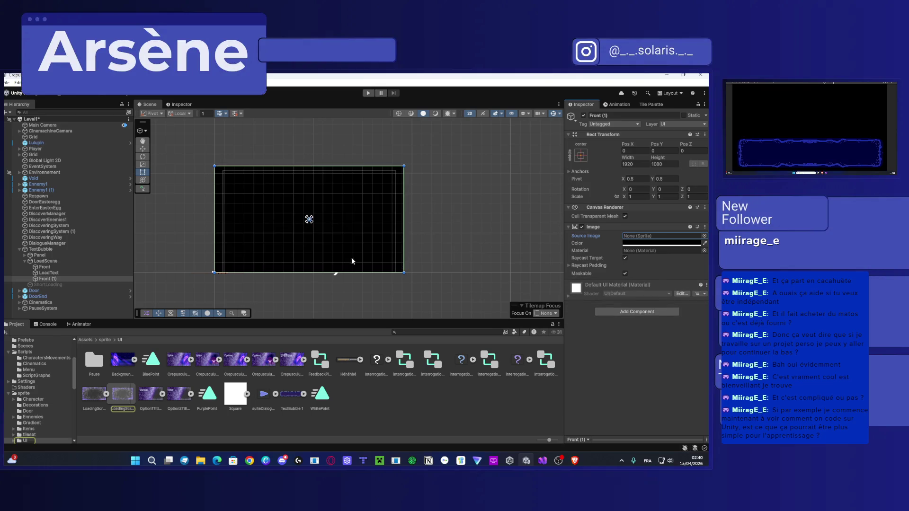
Step: Check Front's image type options, then reorder Front (1) above Front so it renders behind
{"action": "left_click", "coordinate": [53, 268]}
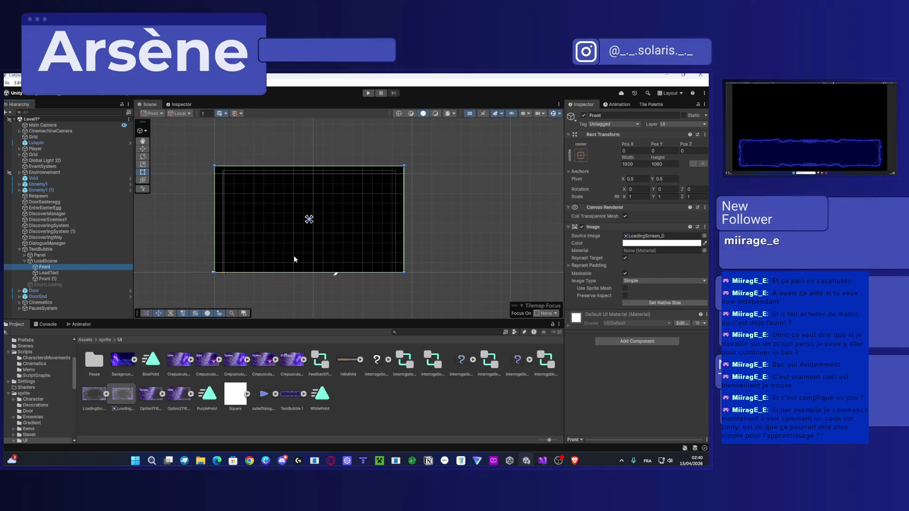
{"action": "left_click", "coordinate": [656, 281]}
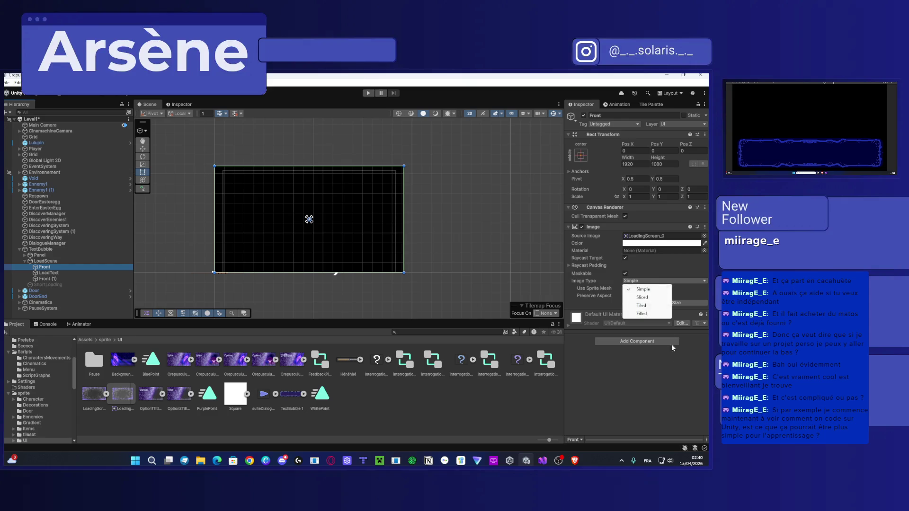
{"action": "left_click", "coordinate": [669, 390]}
{"action": "left_click", "coordinate": [53, 280]}
{"action": "mouse_move", "coordinate": [53, 281]}
{"action": "left_mouse_down"}
{"action": "mouse_move", "coordinate": [53, 268]}
{"action": "mouse_move", "coordinate": [58, 273]}
{"action": "left_mouse_up"}
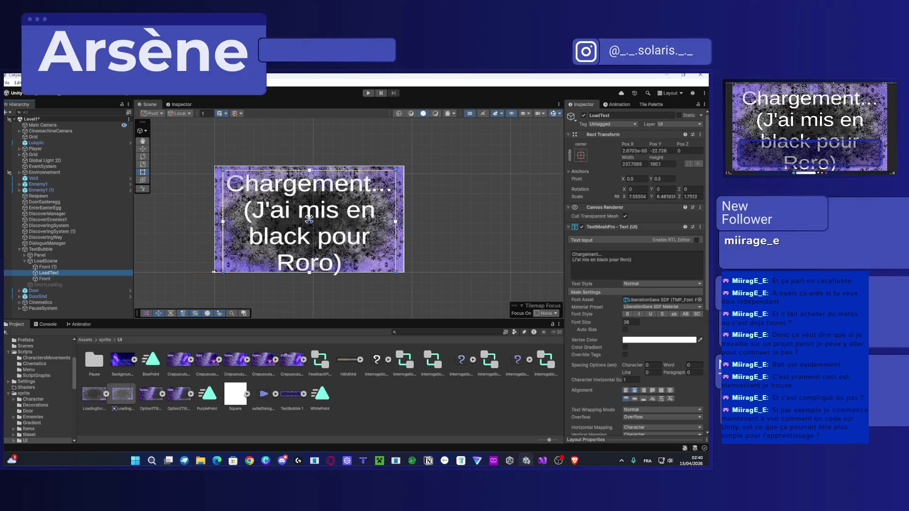
Step: Save the Level1 scene and dock the Game view beside the Scene view
{"action": "key", "text": "ctrl+s"}
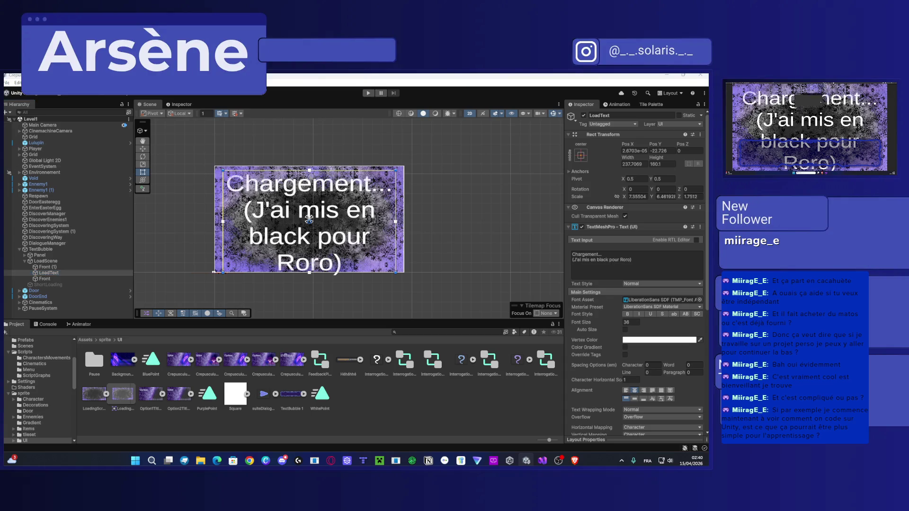
{"action": "mouse_move", "coordinate": [227, 105]}
{"action": "left_mouse_down"}
{"action": "mouse_move", "coordinate": [202, 98]}
{"action": "mouse_move", "coordinate": [221, 108]}
{"action": "left_mouse_up"}
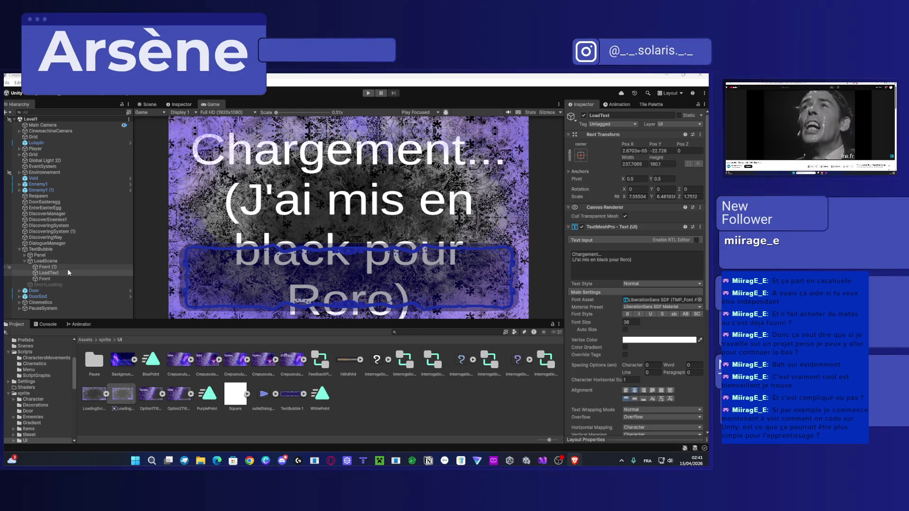
Step: Untick the LoadScene object's active checkbox so the level shows again
{"action": "left_click", "coordinate": [37, 261]}
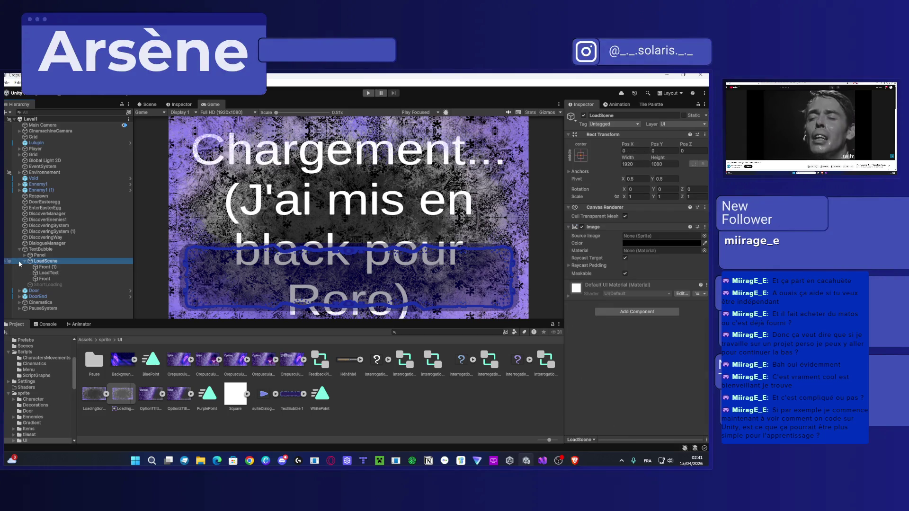
{"action": "left_click", "coordinate": [584, 115]}
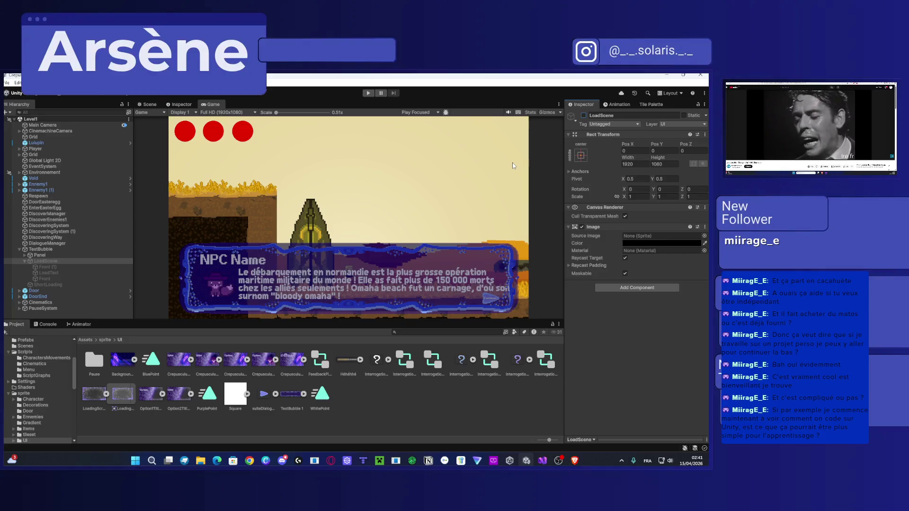
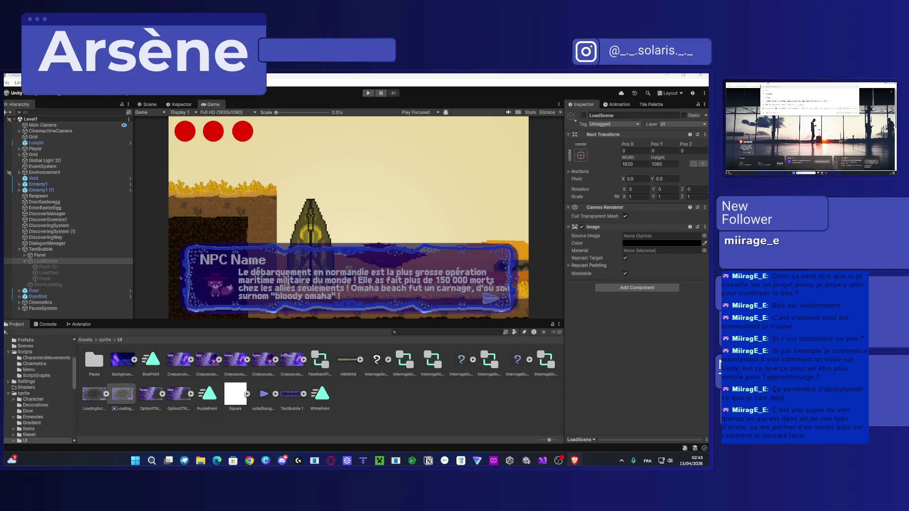
Step: Open the ESMA school website esma-artistique.com from the search results
{"action": "key", "text": "super+shift+Left"}
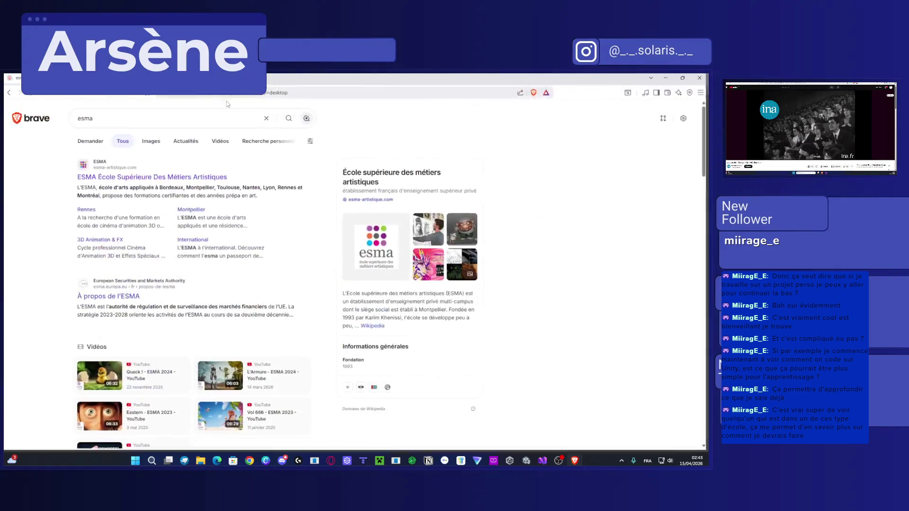
{"action": "left_click", "coordinate": [417, 222]}
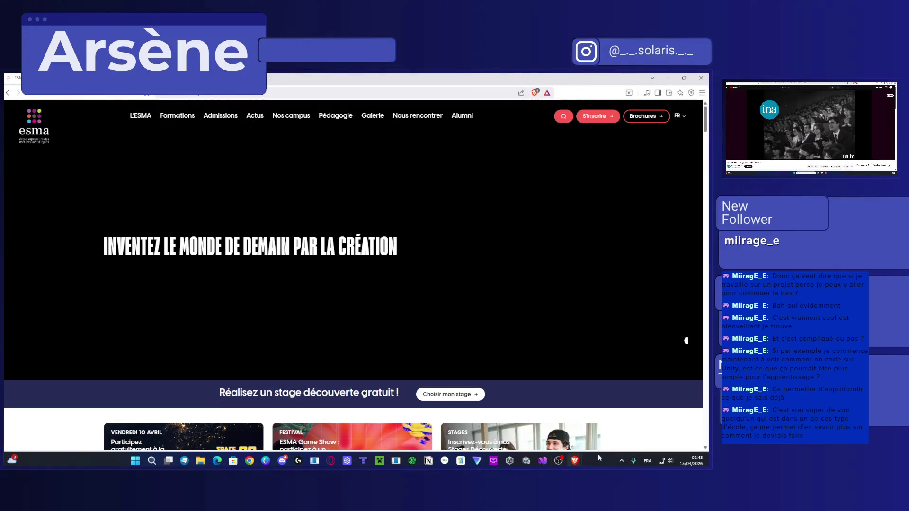
{"action": "scroll", "coordinate": [646, 438], "scroll_direction": "down", "scroll_amount": 5}
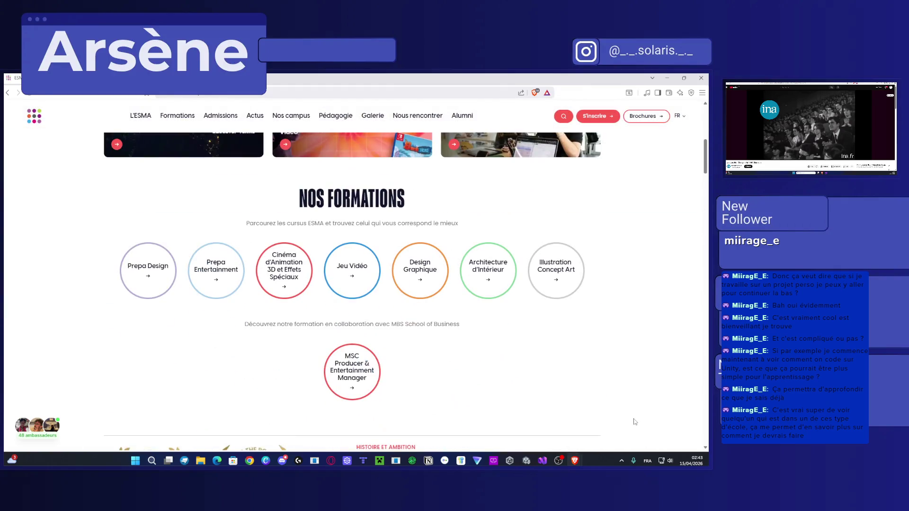
Step: Expand the student ambassadors list, then open and dismiss the ambassador contact form
{"action": "left_click", "coordinate": [42, 431]}
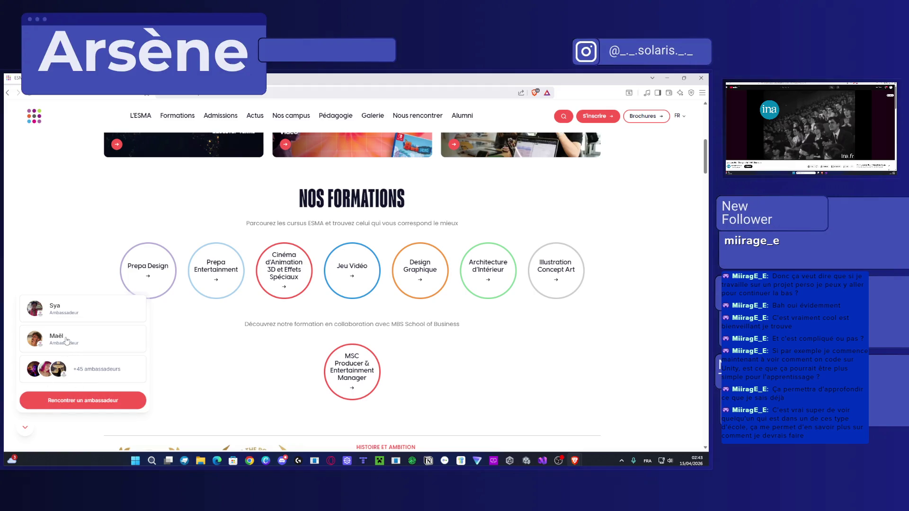
{"action": "left_click", "coordinate": [77, 402]}
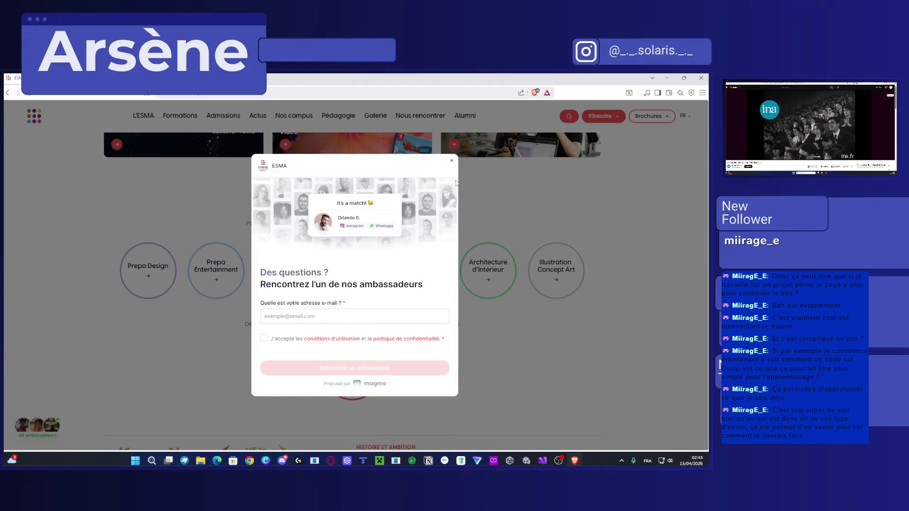
{"action": "left_click", "coordinate": [451, 161]}
Step: Scroll down to the newsletter signup and campus footer, then close Brave
{"action": "scroll", "coordinate": [673, 356], "scroll_direction": "down", "scroll_amount": 10}
{"action": "scroll", "coordinate": [673, 356], "scroll_direction": "down", "scroll_amount": 15}
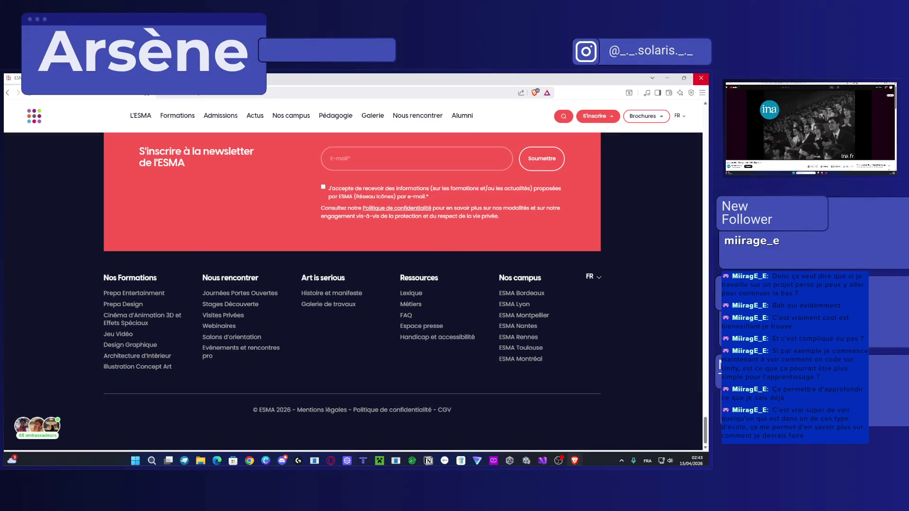
{"action": "left_click", "coordinate": [701, 78]}
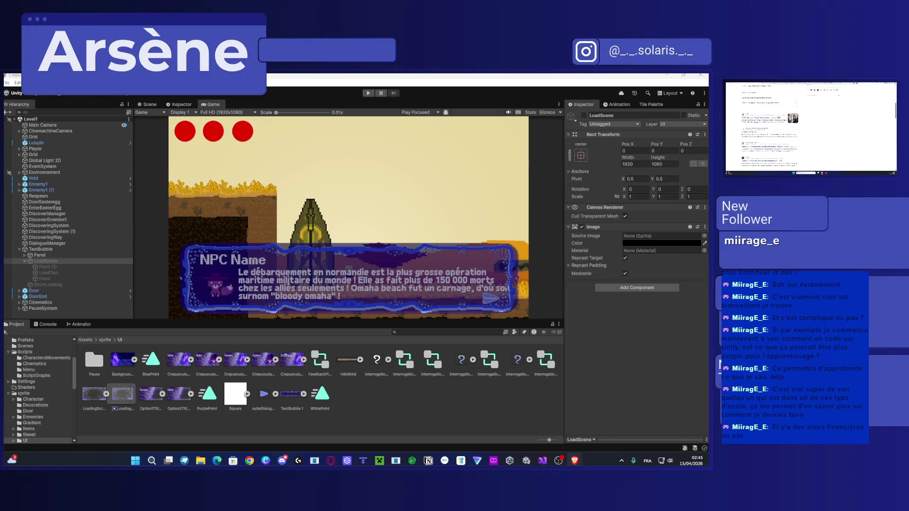
Step: Open ESMA's Tarifs et financements page and read through the tuition fees
{"action": "key", "text": "super+shift+Left"}
{"action": "left_click", "coordinate": [115, 245]}
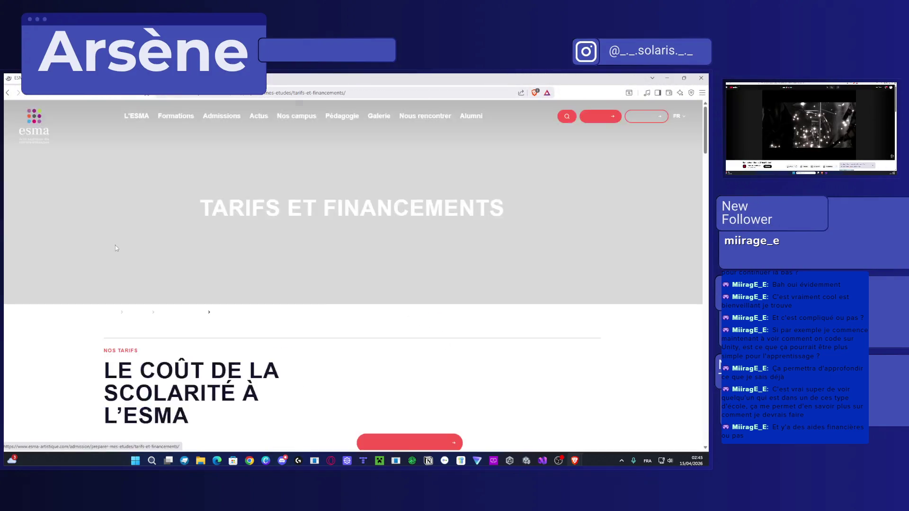
{"action": "scroll", "coordinate": [303, 254], "scroll_direction": "down", "scroll_amount": 5}
{"action": "scroll", "coordinate": [303, 287], "scroll_direction": "down", "scroll_amount": 10}
{"action": "scroll", "coordinate": [157, 300], "scroll_direction": "down", "scroll_amount": 1}
{"action": "scroll", "coordinate": [310, 231], "scroll_direction": "up", "scroll_amount": 1}
{"action": "scroll", "coordinate": [462, 299], "scroll_direction": "down", "scroll_amount": 3}
{"action": "scroll", "coordinate": [463, 299], "scroll_direction": "up", "scroll_amount": 3}
{"action": "scroll", "coordinate": [356, 324], "scroll_direction": "down", "scroll_amount": 5}
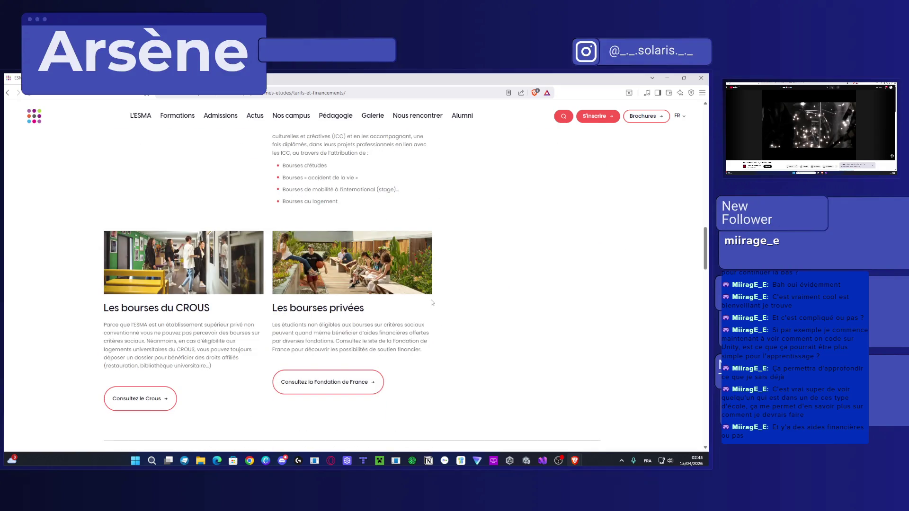
Step: Review the bank loan, installment payment and ISIC card sections, then close Brave
{"action": "scroll", "coordinate": [431, 303], "scroll_direction": "down", "scroll_amount": 8}
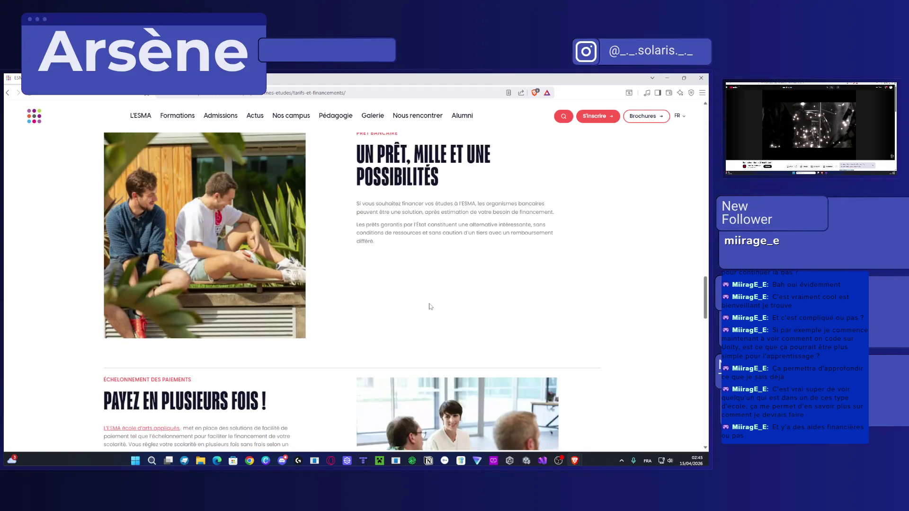
{"action": "scroll", "coordinate": [431, 305], "scroll_direction": "up", "scroll_amount": 3}
{"action": "scroll", "coordinate": [314, 322], "scroll_direction": "down", "scroll_amount": 10}
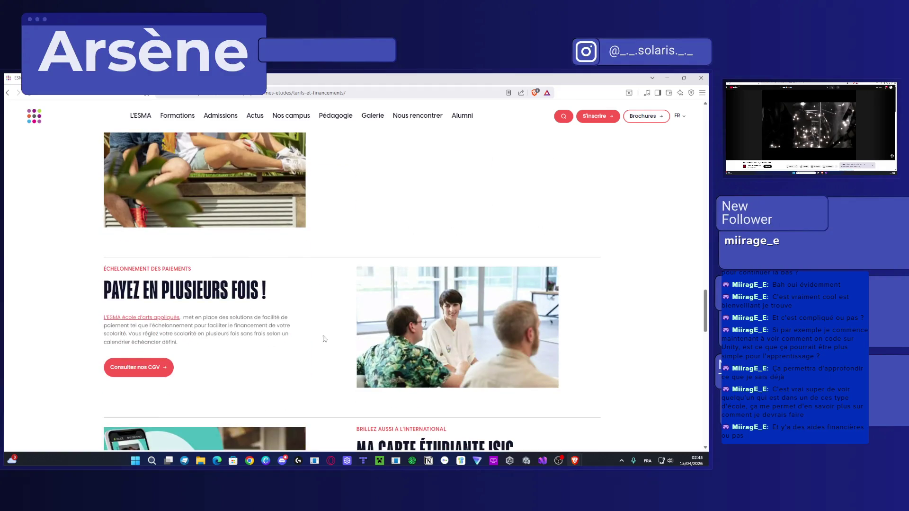
{"action": "scroll", "coordinate": [436, 318], "scroll_direction": "up", "scroll_amount": 5}
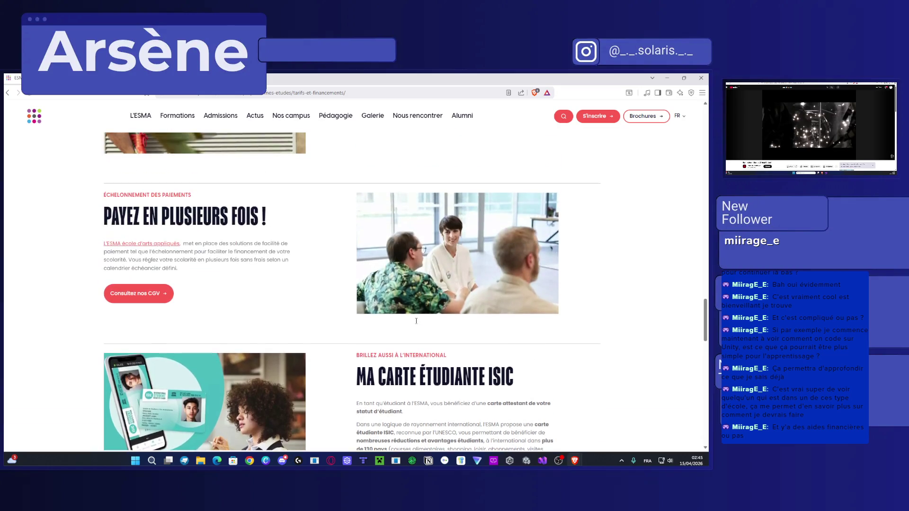
{"action": "scroll", "coordinate": [417, 337], "scroll_direction": "down", "scroll_amount": 2}
{"action": "scroll", "coordinate": [417, 337], "scroll_direction": "down", "scroll_amount": 1}
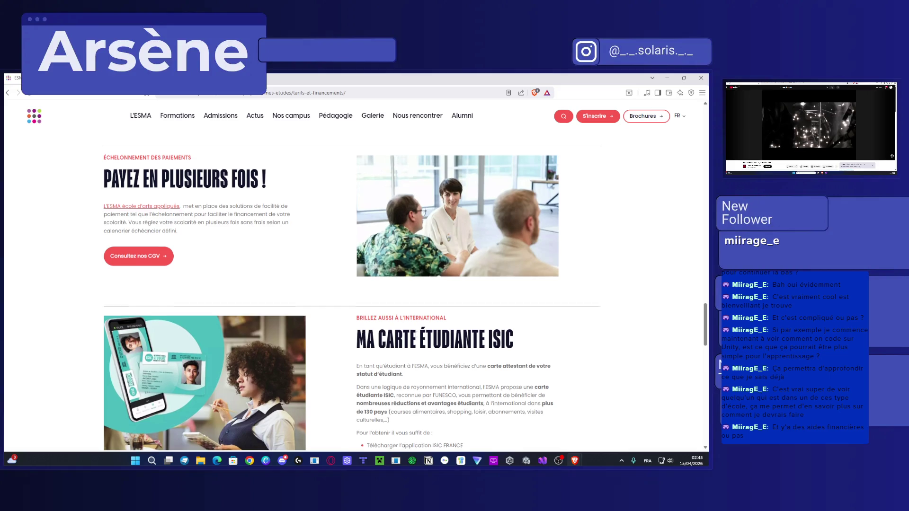
{"action": "scroll", "coordinate": [415, 335], "scroll_direction": "down", "scroll_amount": 6}
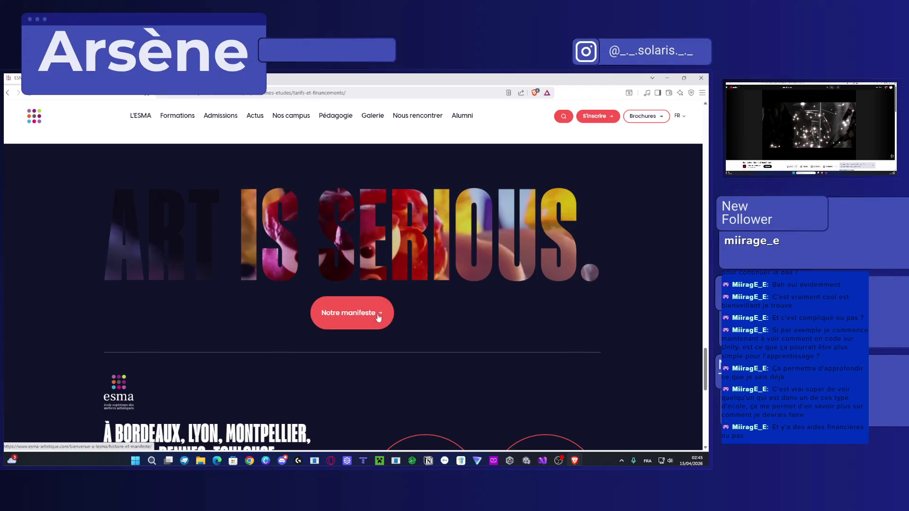
{"action": "scroll", "coordinate": [390, 326], "scroll_direction": "down", "scroll_amount": 5}
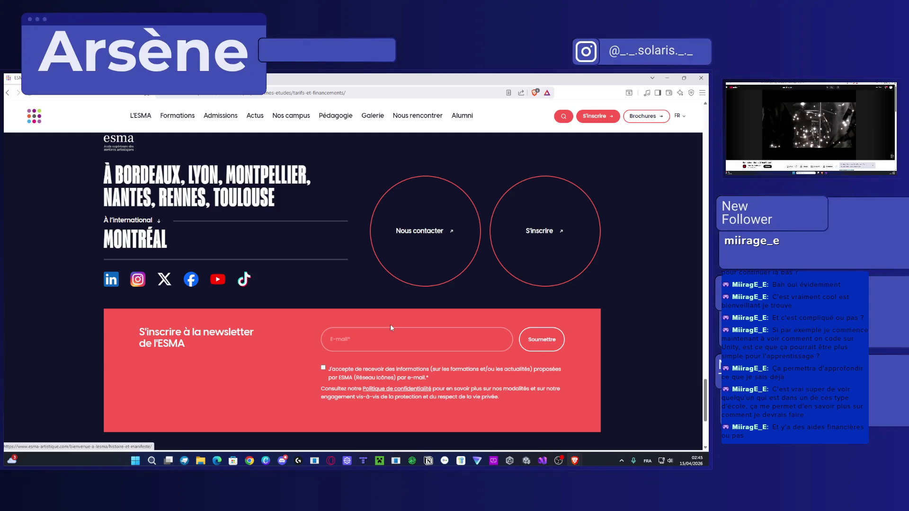
{"action": "scroll", "coordinate": [320, 260], "scroll_direction": "up", "scroll_amount": 15}
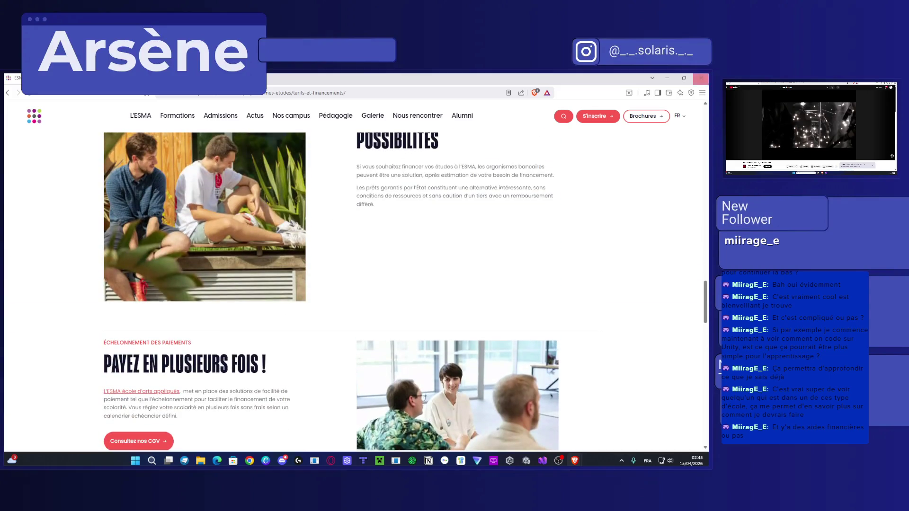
{"action": "left_click", "coordinate": [701, 78]}
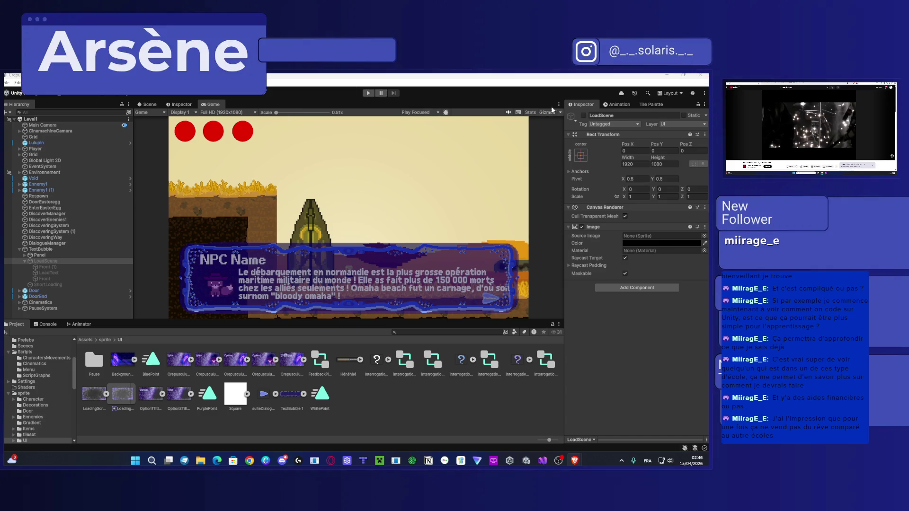
Step: Toggle LoadScene on and back off, then open TitleScreen from Assets > Scenes
{"action": "left_click", "coordinate": [583, 115]}
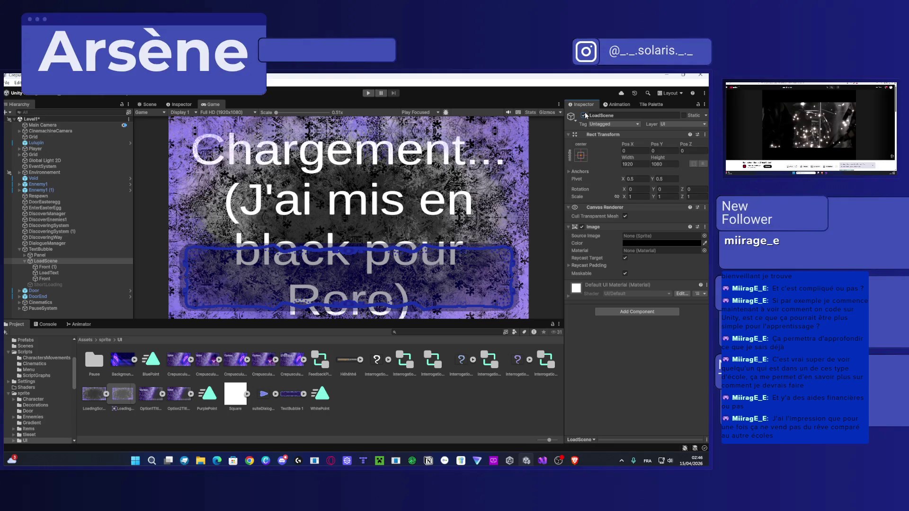
{"action": "left_click", "coordinate": [584, 115]}
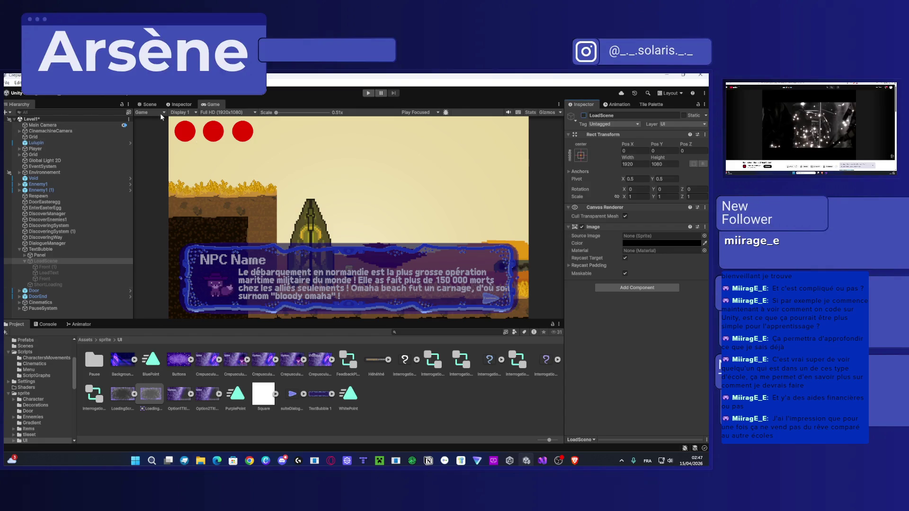
{"action": "left_click", "coordinate": [86, 339]}
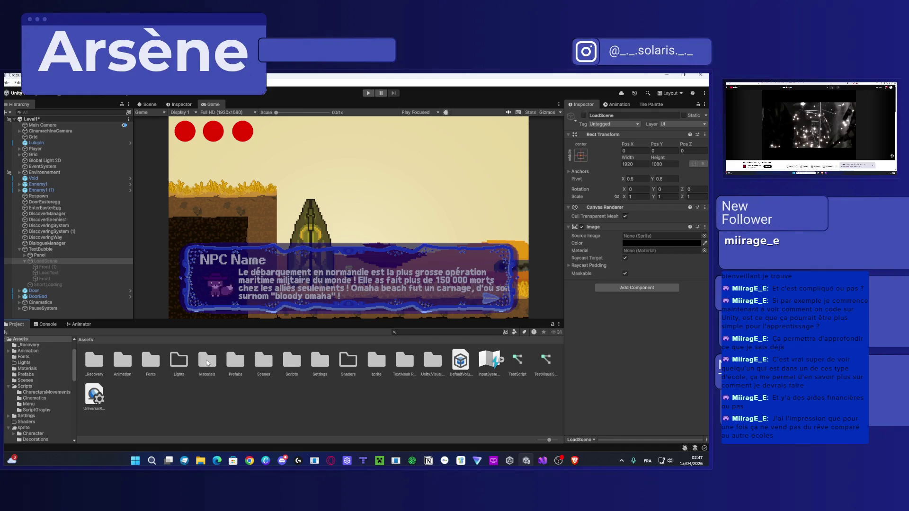
{"action": "left_click", "coordinate": [234, 360]}
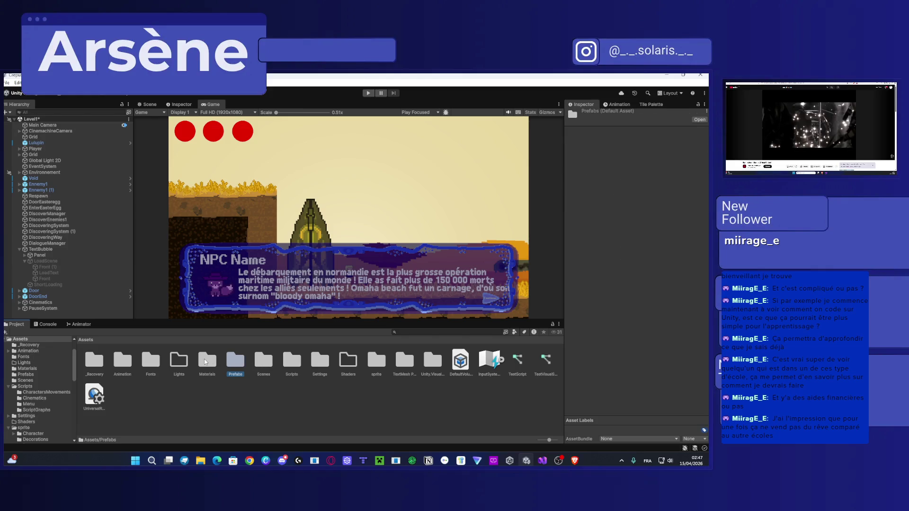
{"action": "key", "text": "Right"}
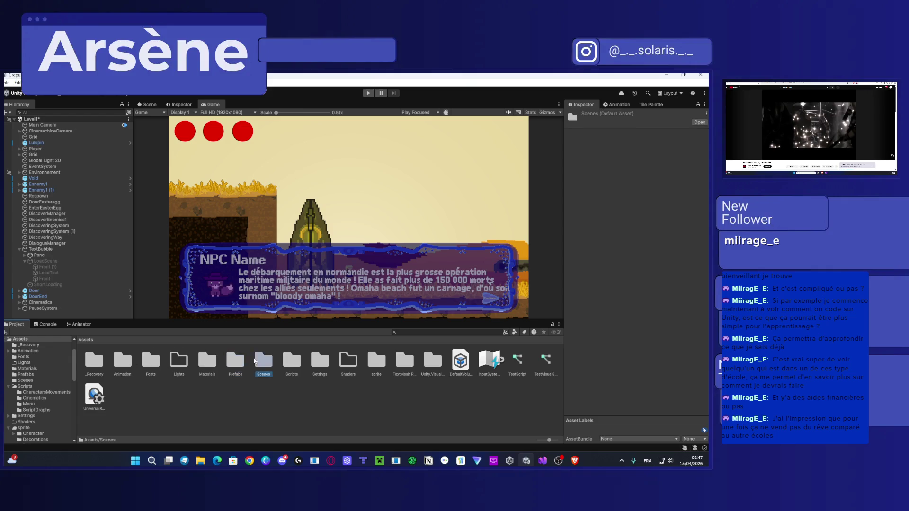
{"action": "key", "text": "Return"}
{"action": "left_click", "coordinate": [205, 364]}
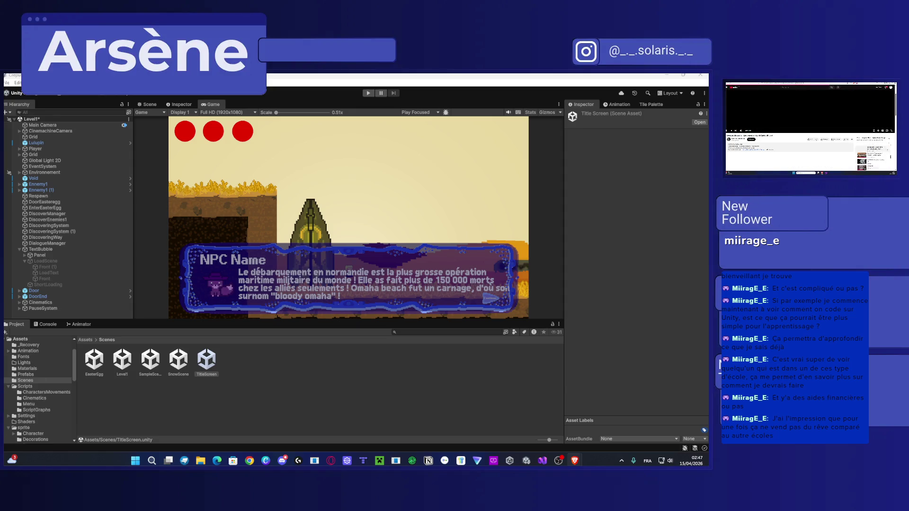
{"action": "double_click", "coordinate": [199, 364]}
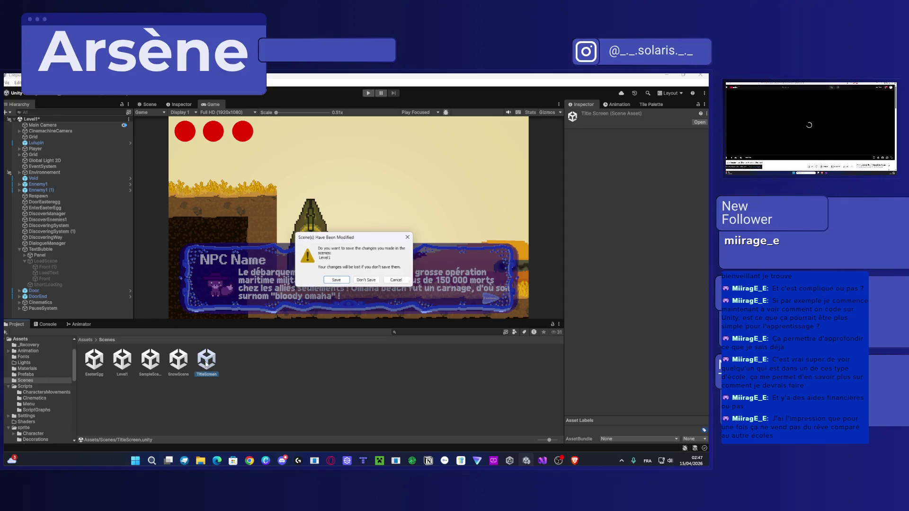
Step: Discard the Level1 changes, select BackTitleScreen under TitleScreen, and open the Assets > sprite folder
{"action": "left_click", "coordinate": [349, 291]}
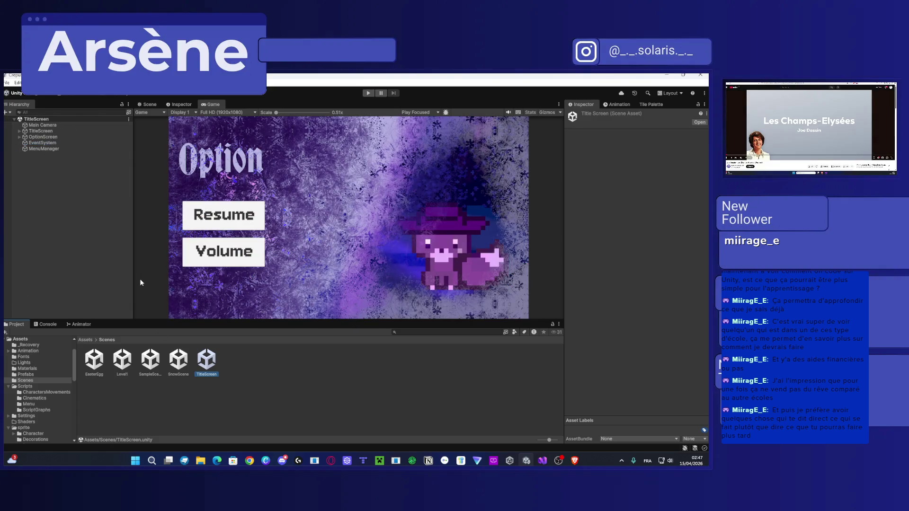
{"action": "left_click", "coordinate": [20, 131]}
{"action": "left_click", "coordinate": [37, 137]}
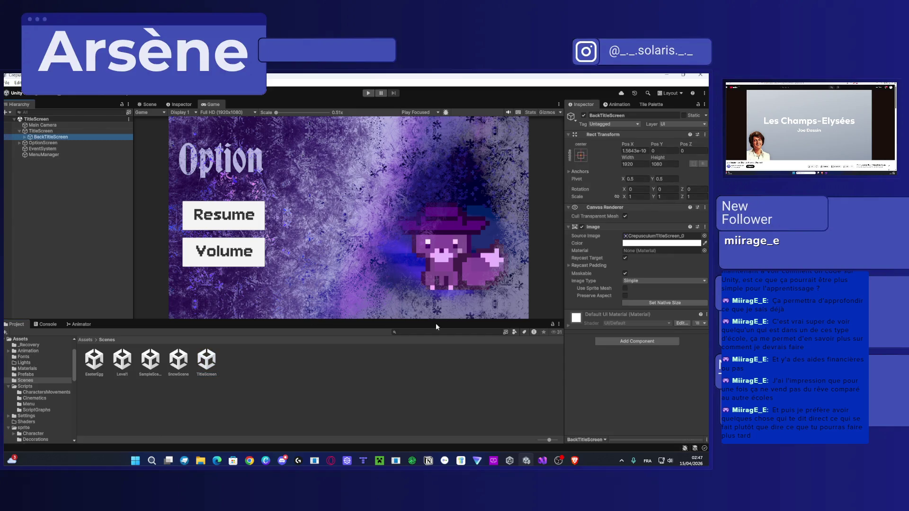
{"action": "left_click", "coordinate": [86, 340]}
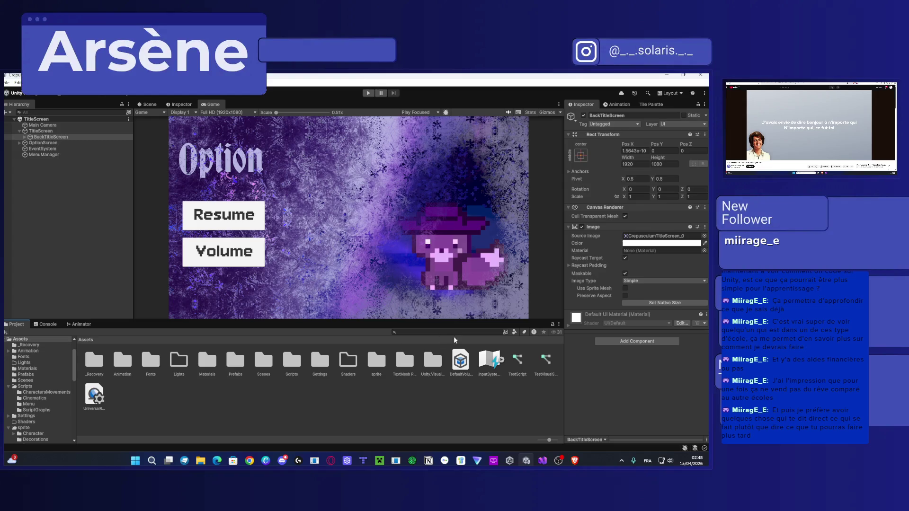
{"action": "double_click", "coordinate": [378, 371]}
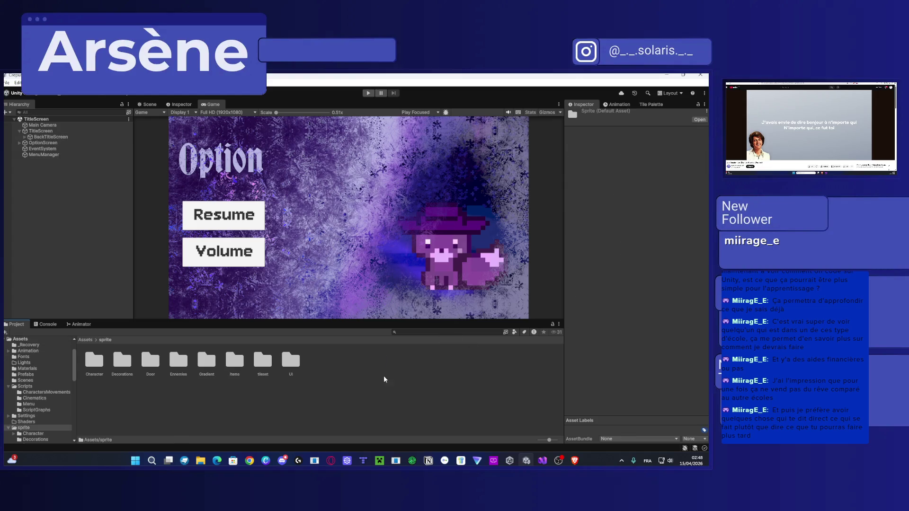
Step: Open the sprite UI folder and deactivate OptionScreen to reveal the Crepusculum title menu
{"action": "double_click", "coordinate": [301, 362]}
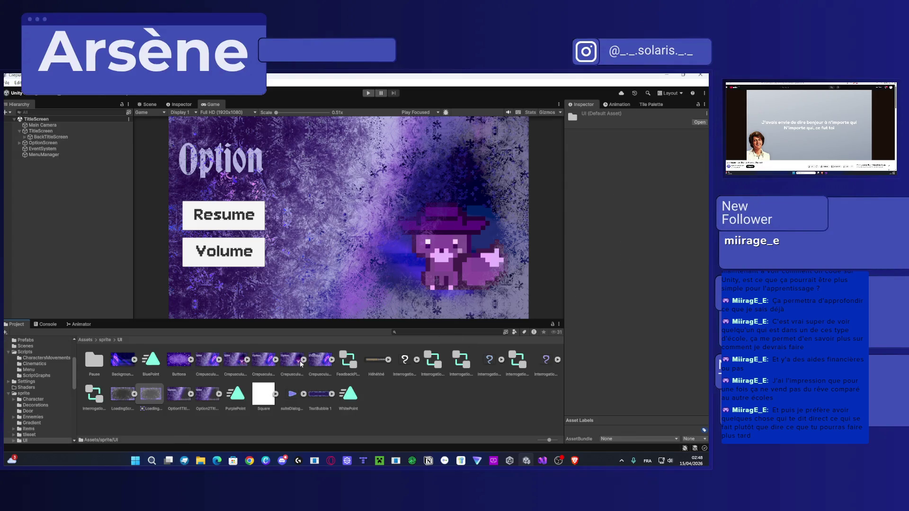
{"action": "left_click", "coordinate": [51, 137]}
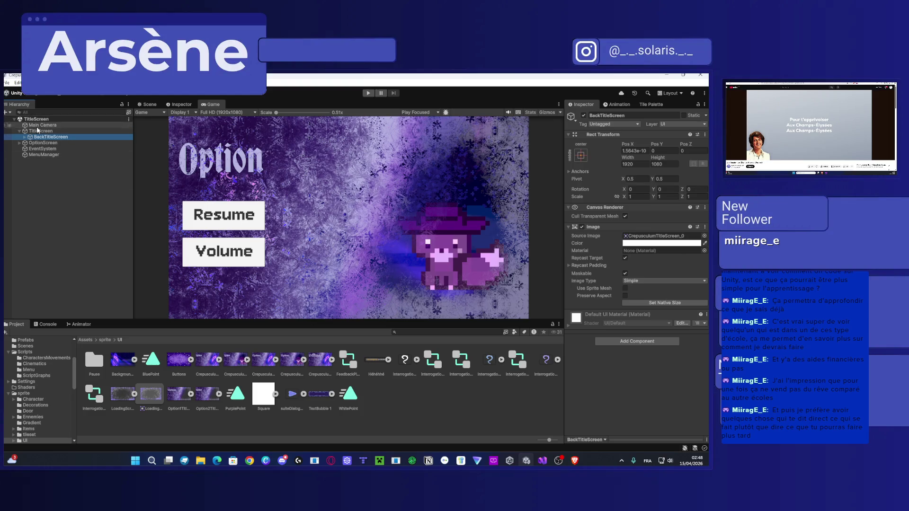
{"action": "left_click", "coordinate": [25, 137]}
{"action": "left_click", "coordinate": [47, 143]}
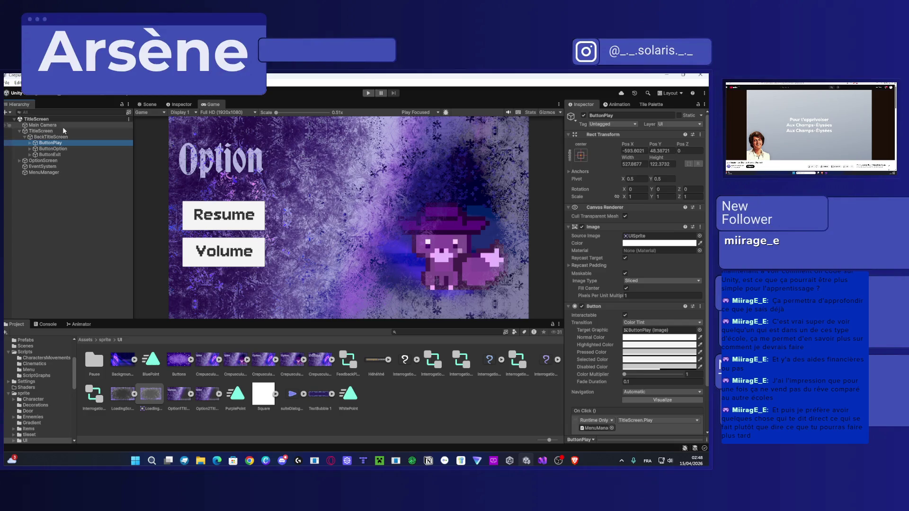
{"action": "left_click", "coordinate": [43, 161]}
{"action": "left_click", "coordinate": [584, 115]}
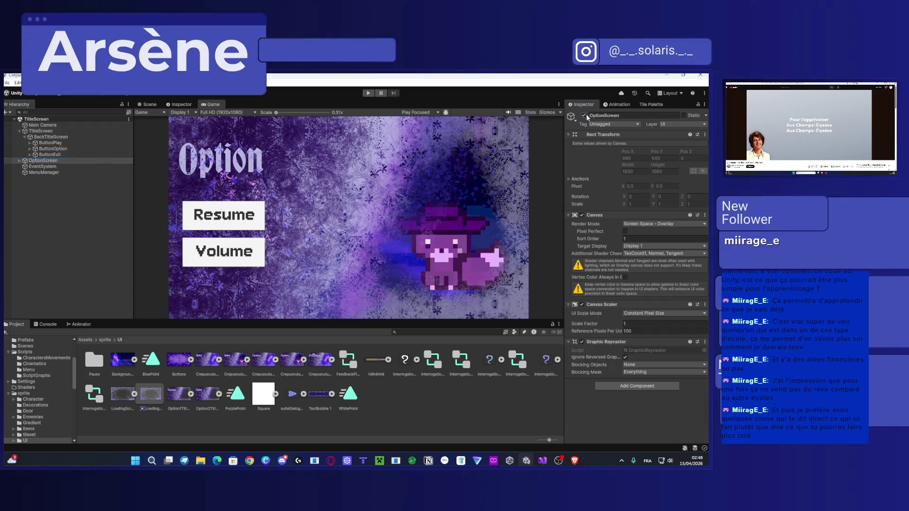
Step: Assign the Buttons_0 sprite as ButtonPlay's Source Image and begin editing its colour
{"action": "left_click", "coordinate": [56, 143]}
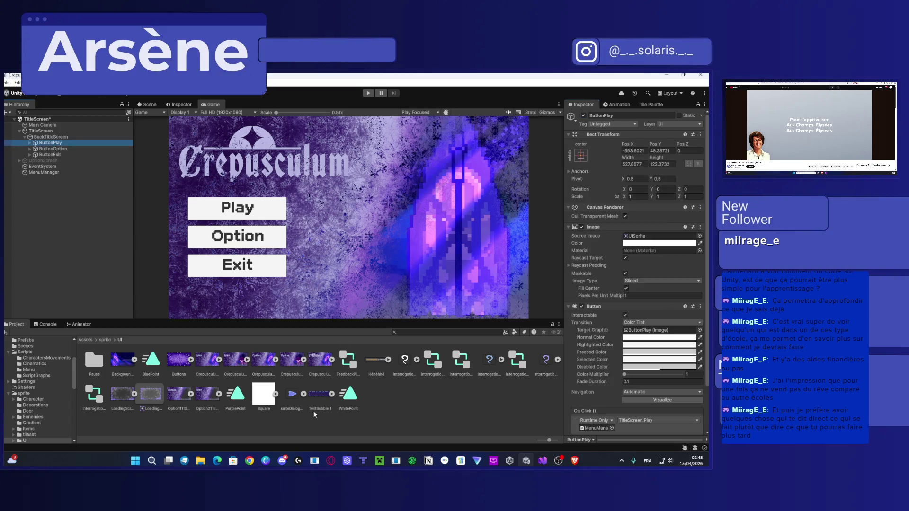
{"action": "mouse_move", "coordinate": [184, 374]}
{"action": "left_mouse_down"}
{"action": "mouse_move", "coordinate": [183, 362]}
{"action": "mouse_move", "coordinate": [663, 236]}
{"action": "left_mouse_up"}
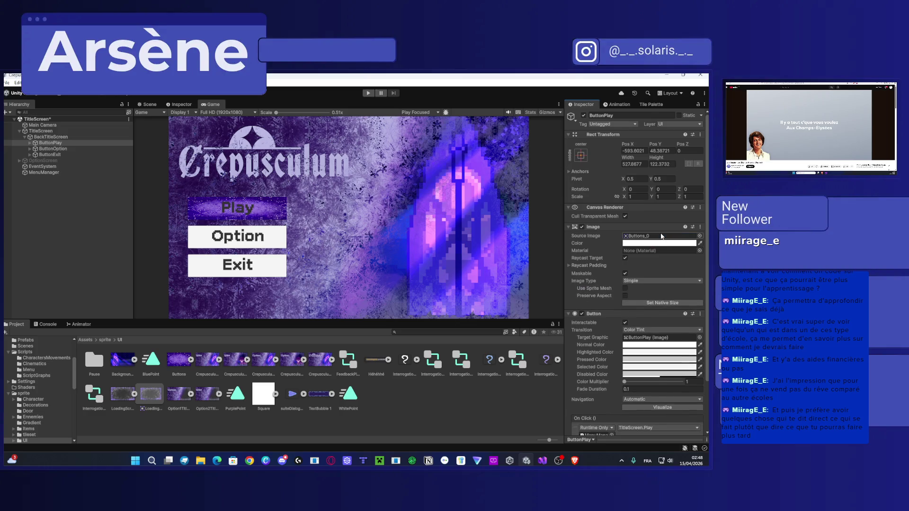
{"action": "left_click", "coordinate": [667, 245]}
Step: Darken the Play button's tint to grey, then undo back to the default UISprite image
{"action": "mouse_move", "coordinate": [660, 268]}
{"action": "left_mouse_down"}
{"action": "mouse_move", "coordinate": [641, 271]}
{"action": "mouse_move", "coordinate": [632, 243]}
{"action": "left_mouse_up"}
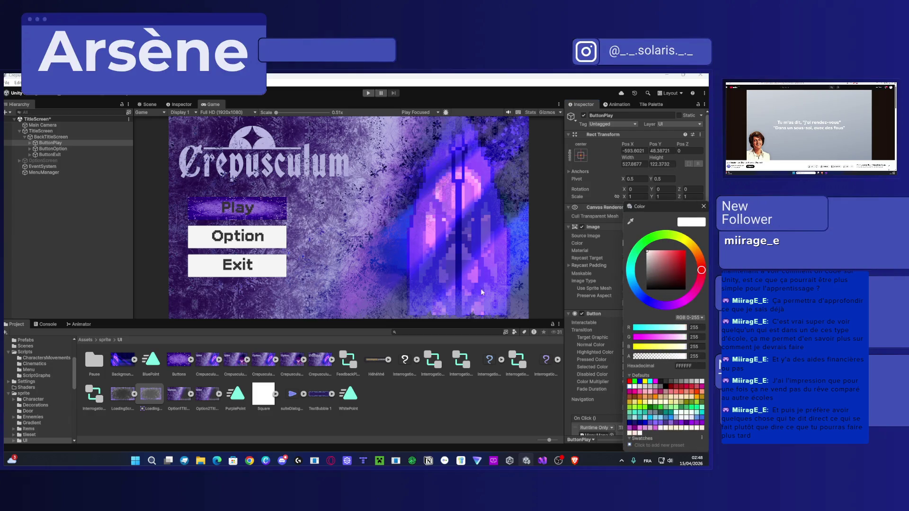
{"action": "left_click", "coordinate": [427, 419]}
{"action": "key", "text": "ctrl+z"}
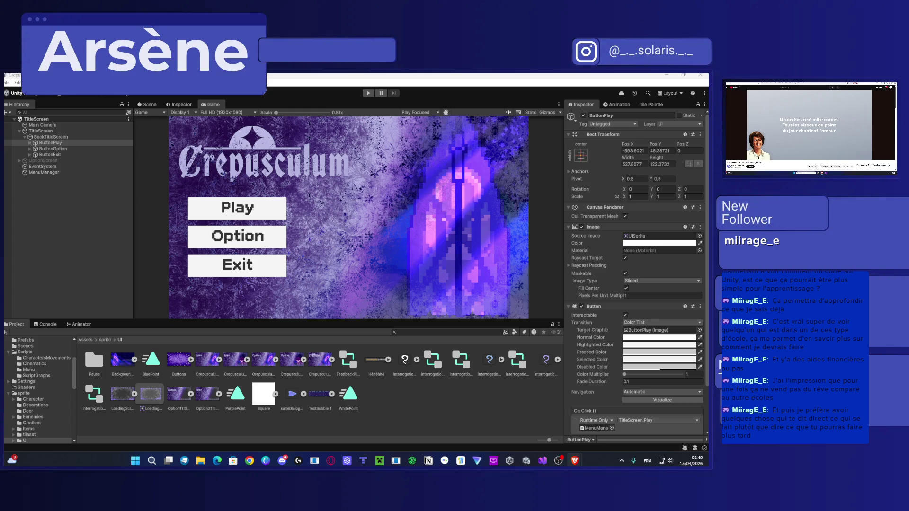
{"action": "key", "text": "alt+Tab"}
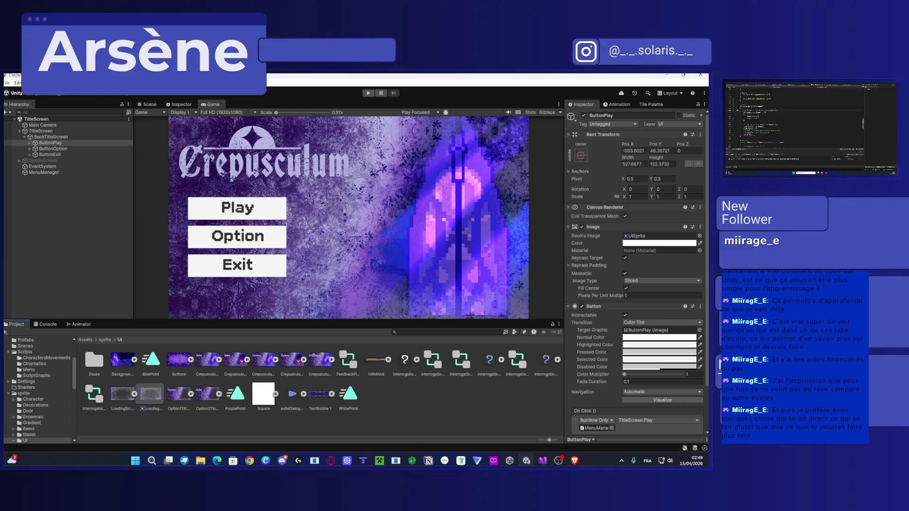
Step: Enter Play mode from the toolbar to run the TitleScreen scene
{"action": "key", "text": "super+d"}
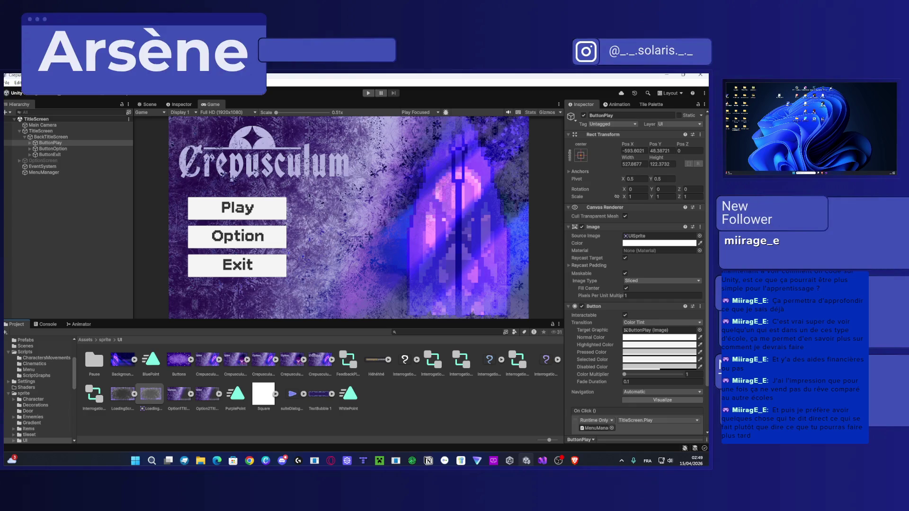
{"action": "left_click", "coordinate": [368, 93]}
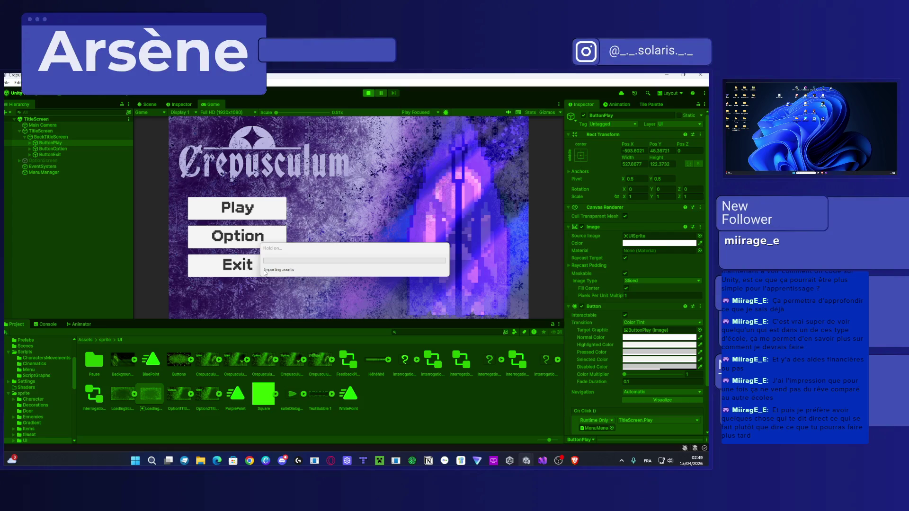
Step: Click the title menu's Play option to load SnowScene, then exit Play mode
{"action": "left_click", "coordinate": [256, 212]}
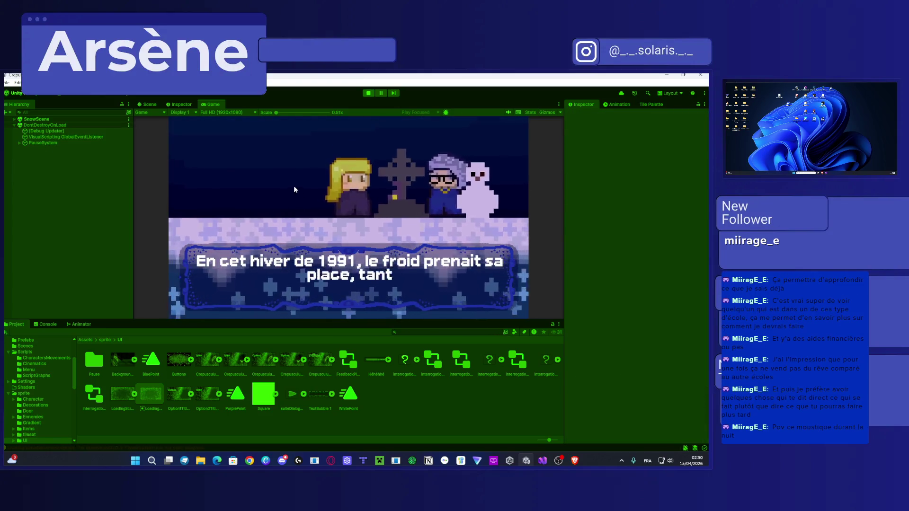
{"action": "left_click", "coordinate": [368, 93]}
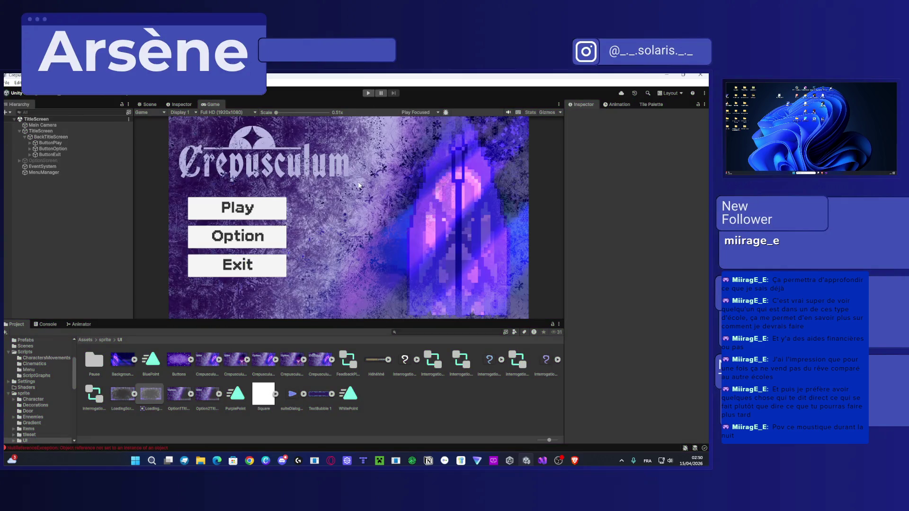